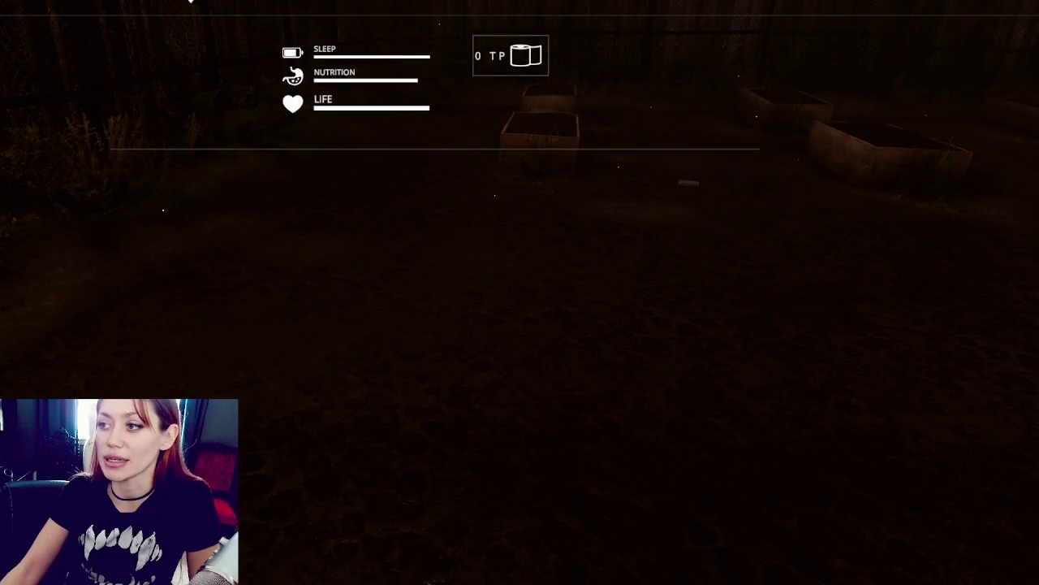
Step: Craft a Newspaper Bed from the crafting menu and place it on the ground
key("Tab")
left_click(461, 211)
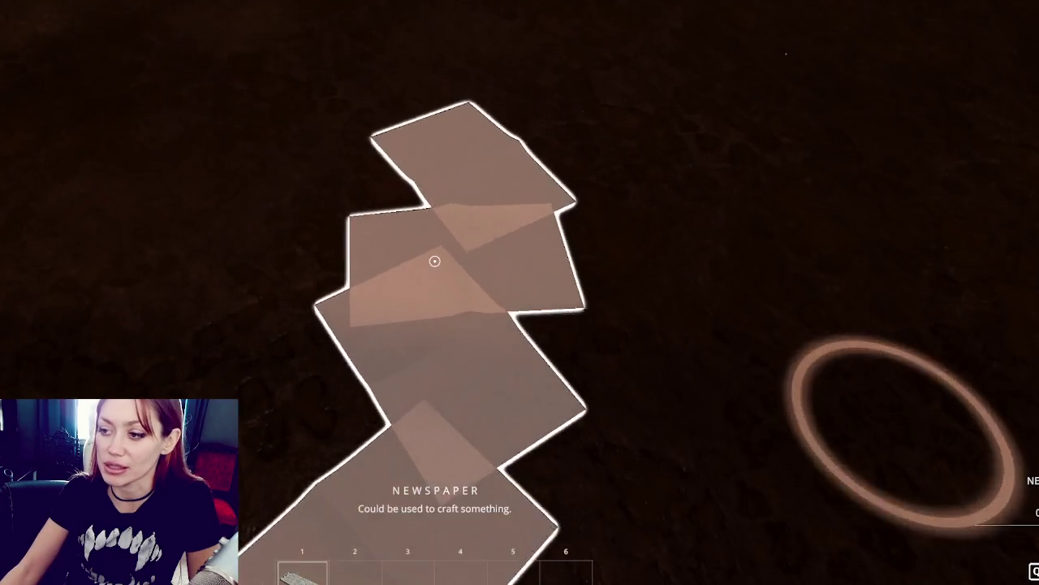
left_click(433, 259)
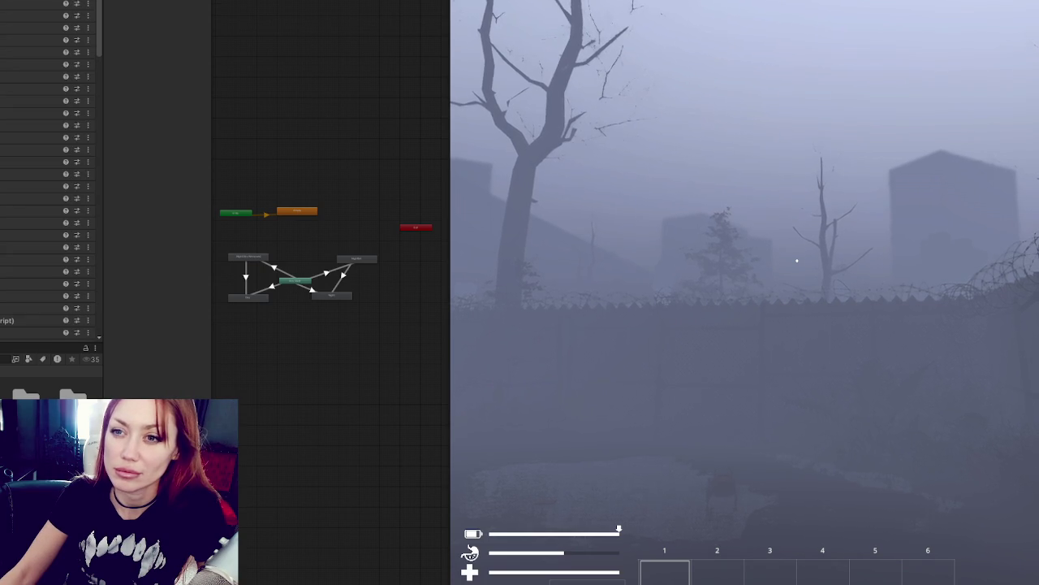
scroll(49, 163, "down", 5)
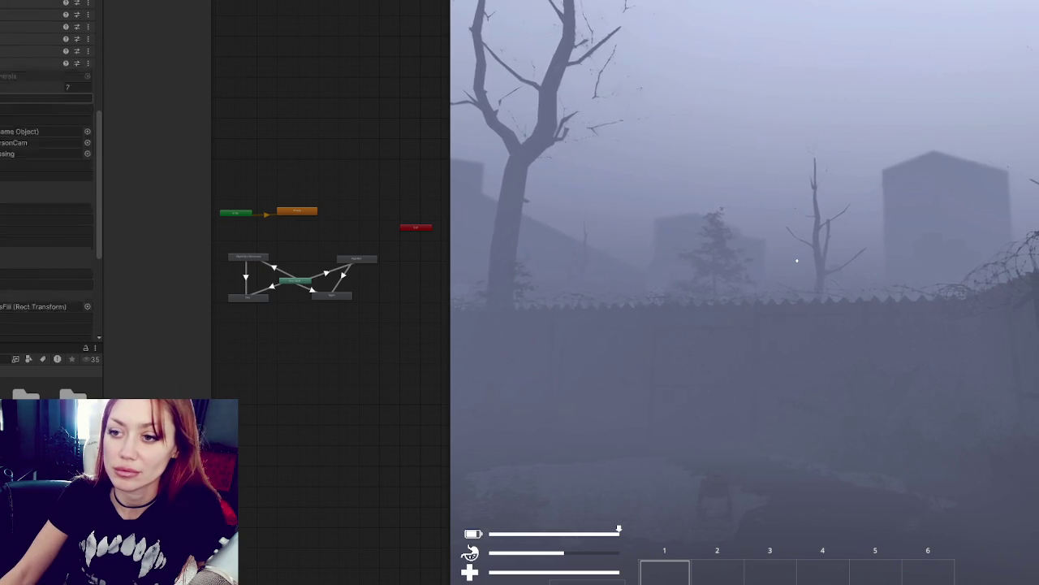
scroll(47, 162, "down", 2)
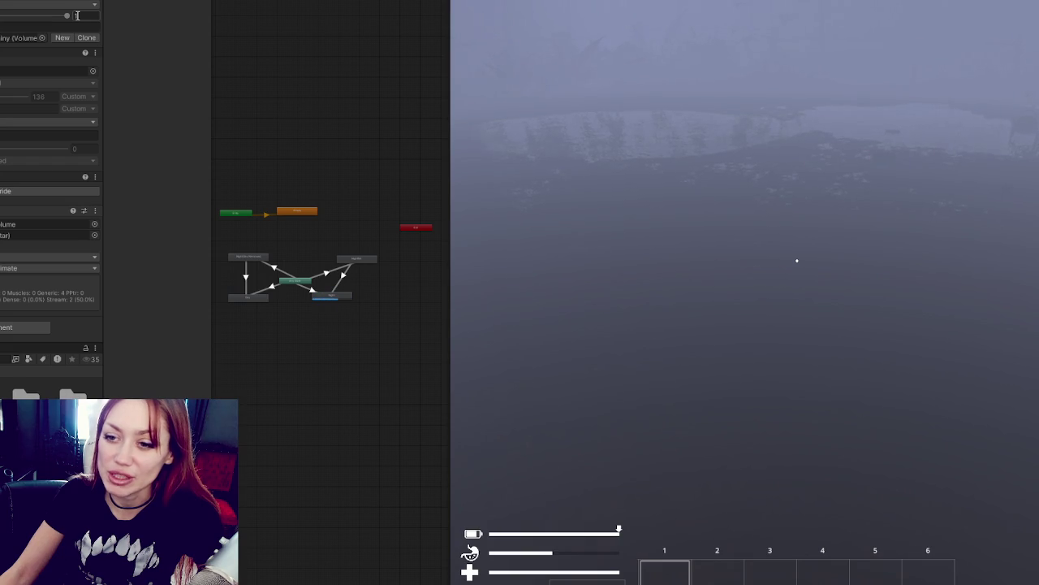
Step: Change the Inspector value that was 1 and commit it, turning the scene to night
scroll(328, 298, "up", 5)
type("1")
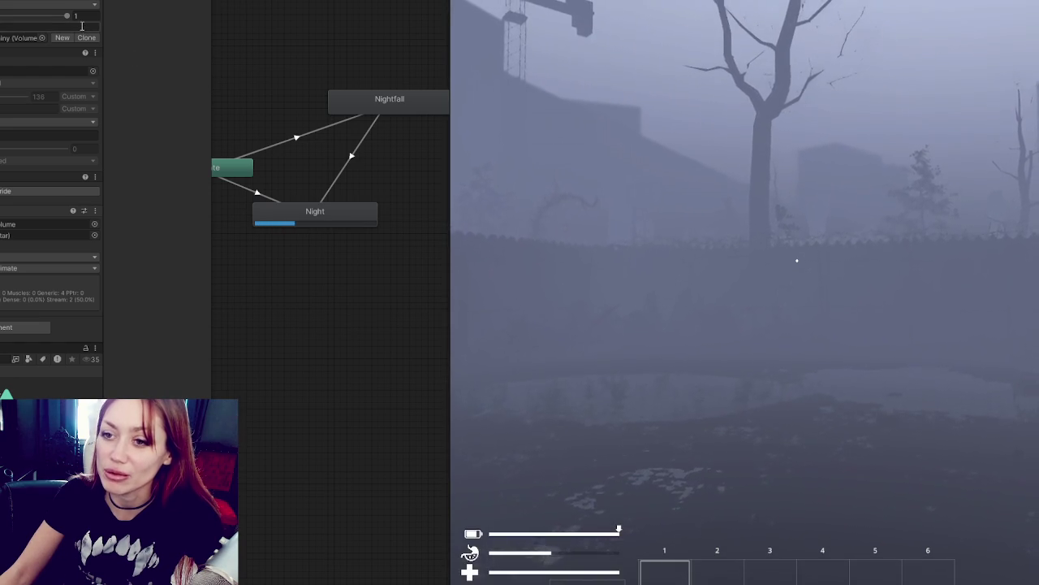
left_click(80, 16)
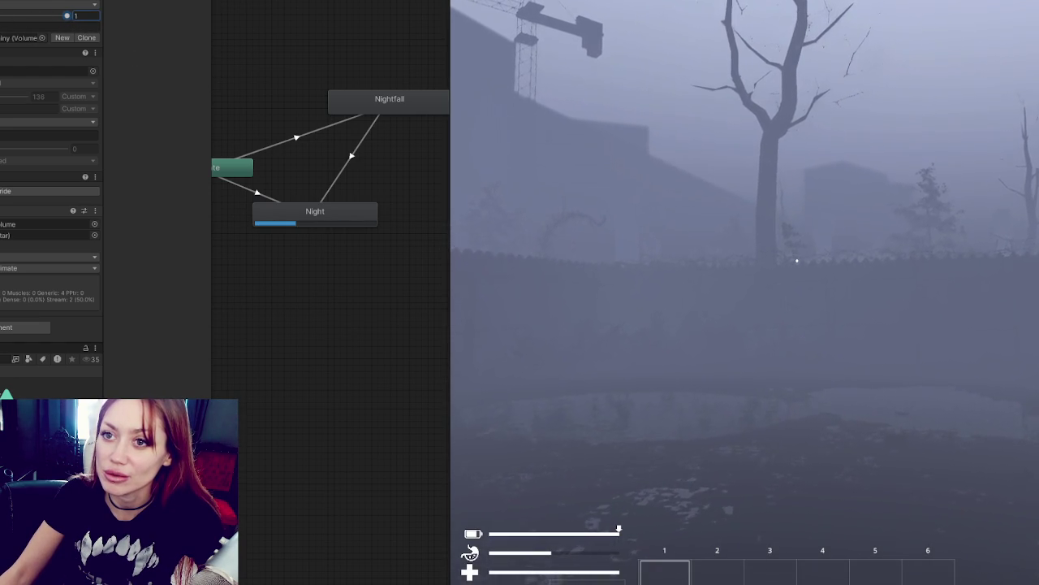
key("Return")
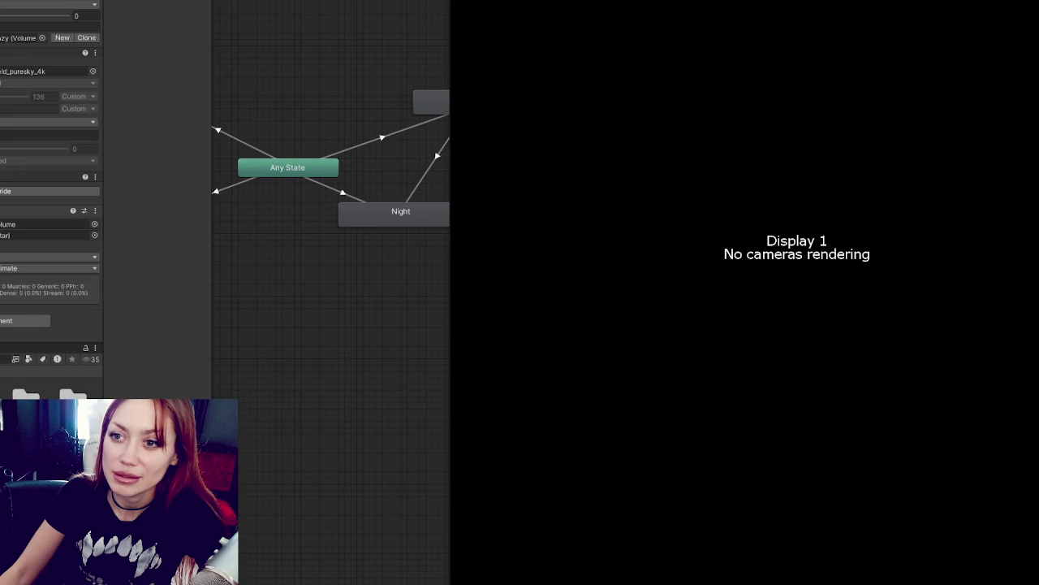
Step: Answer the modified-scenes prompt and continue the saved game from the STRAIN title menu
left_click(425, 266)
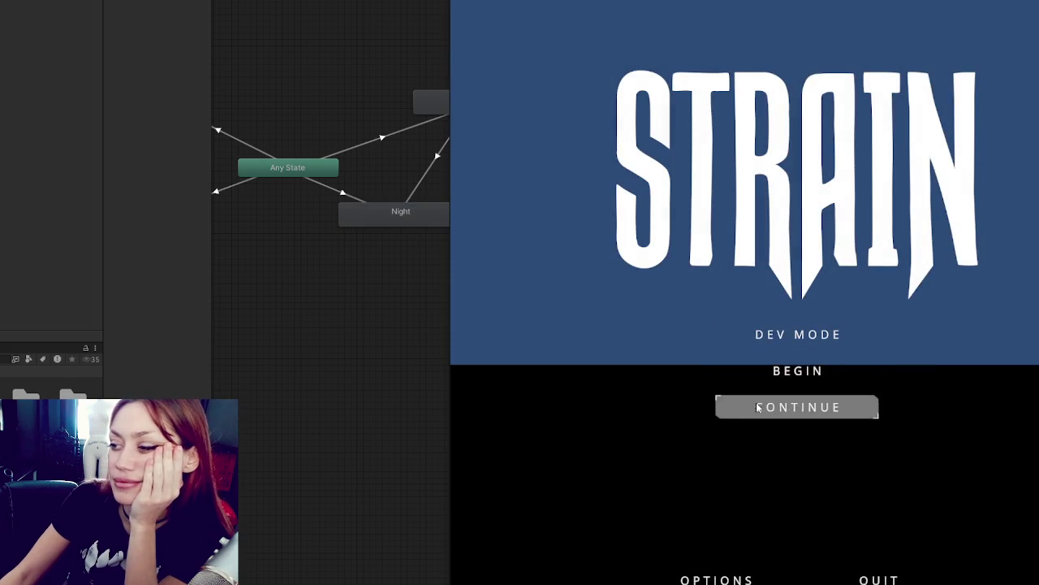
left_click(722, 408)
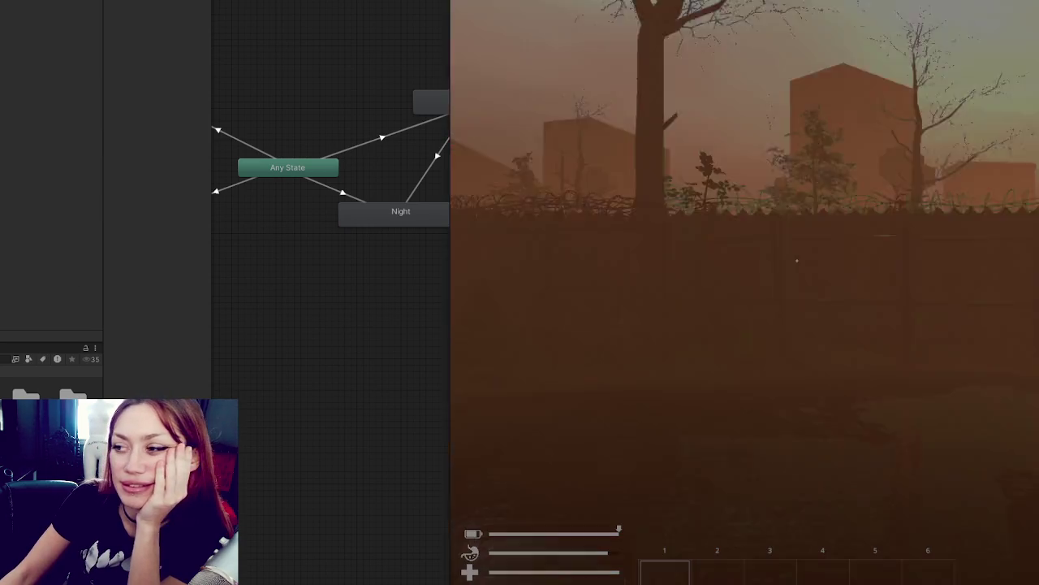
Step: Build a newspaper bed on the ground from the build menu, then pick up a newspaper
key("Tab")
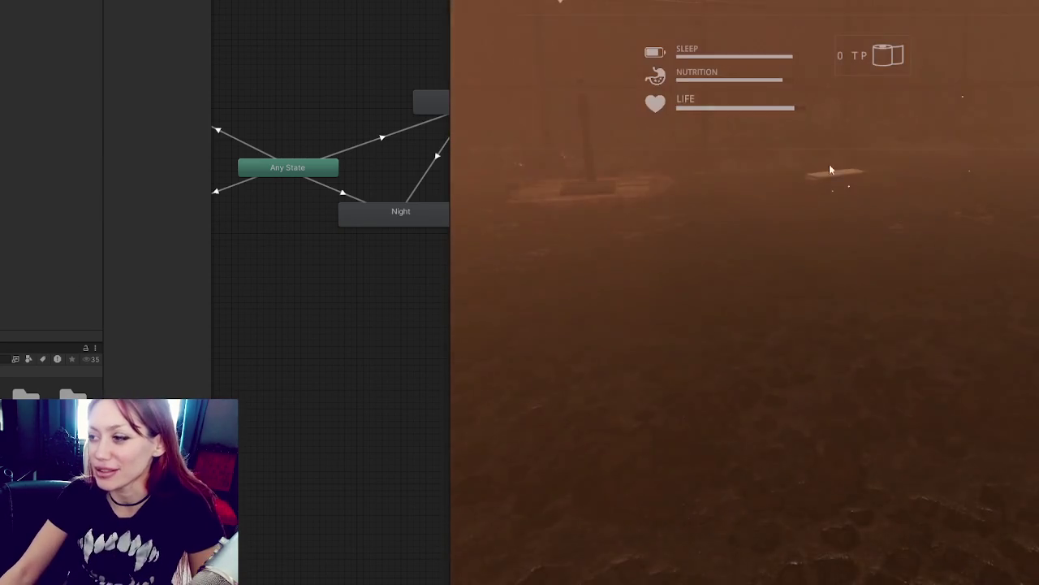
left_click(795, 62)
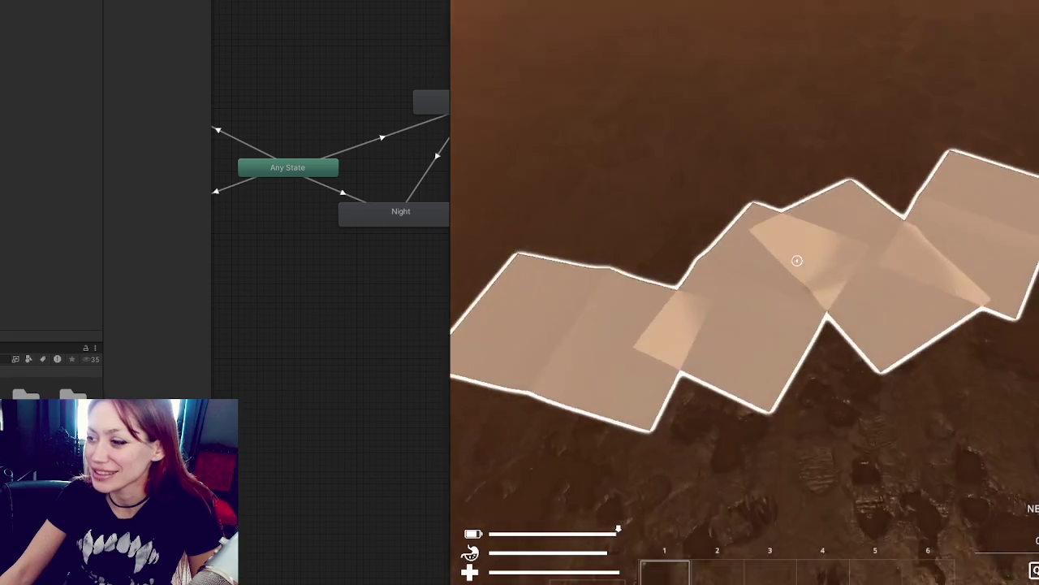
left_click(797, 261)
key("w")
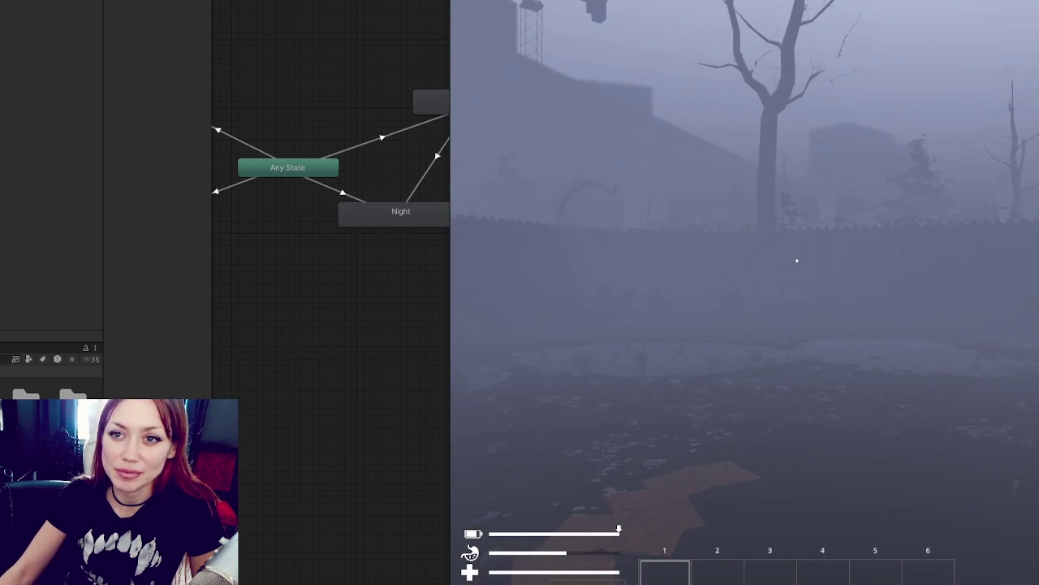
Step: Stop the running game with Ctrl+P
scroll(10, 183, "up", 10)
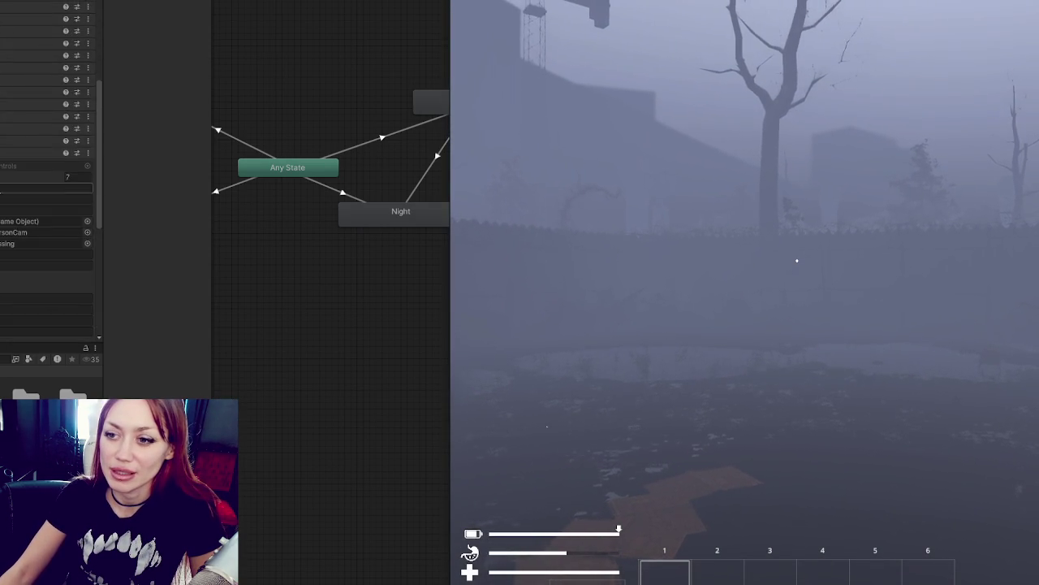
key("ctrl+p")
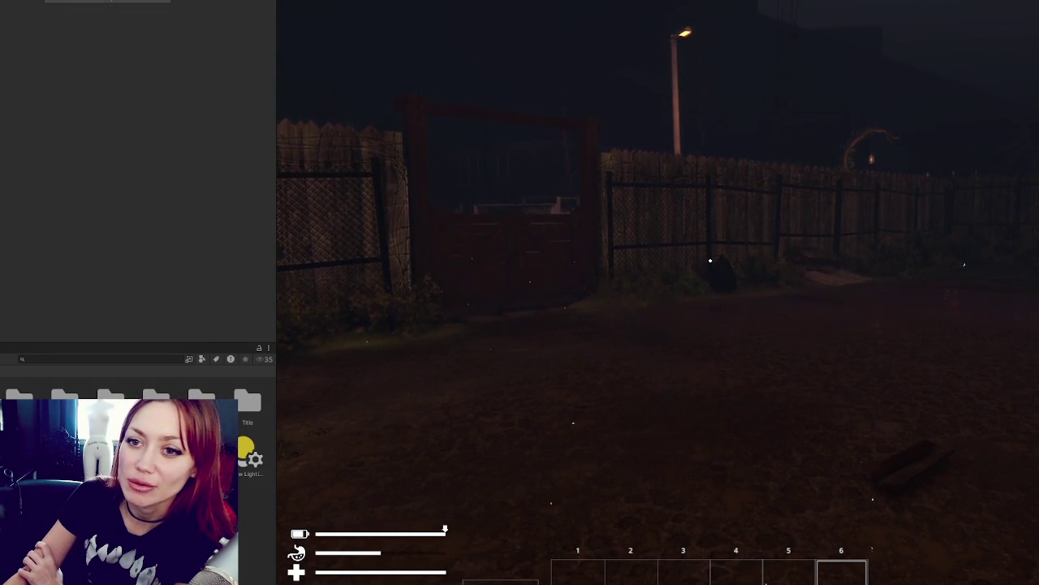
Step: Set the Rainy profile's fog ranges to 19 and 39 and the Count fields to 8
left_click(4, 123)
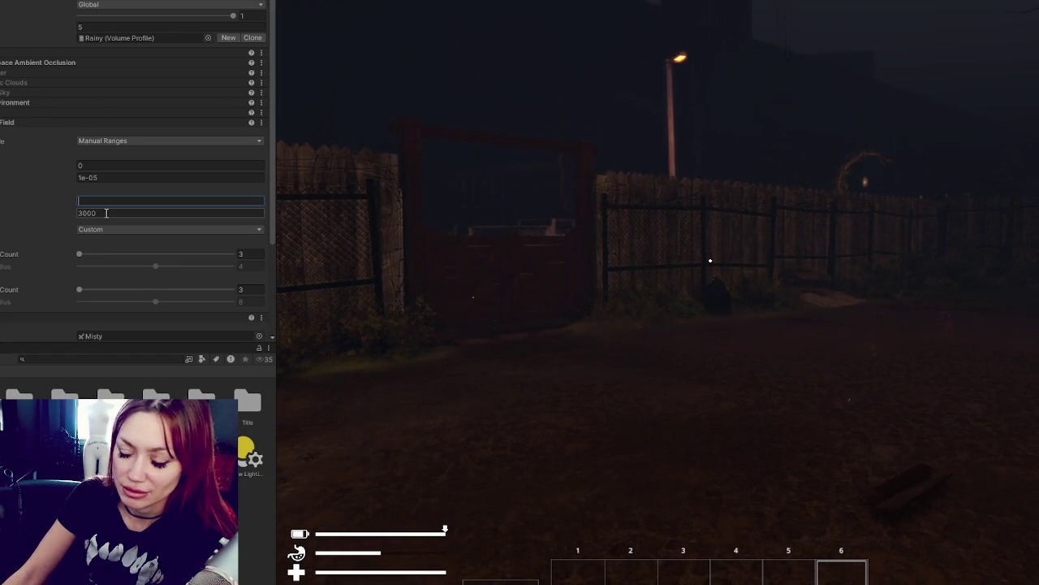
type("100")
key("Return")
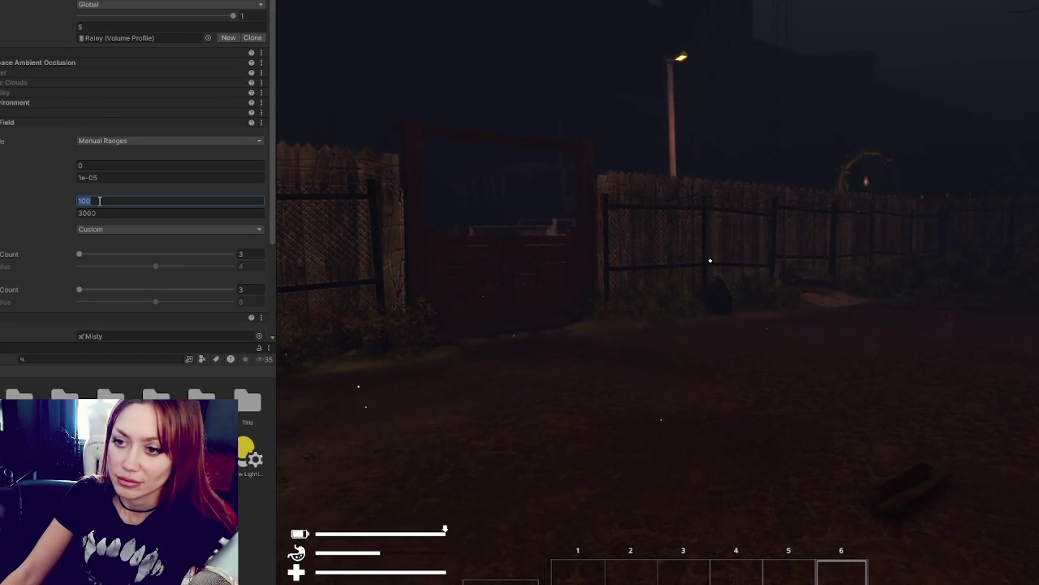
key("BackSpace")
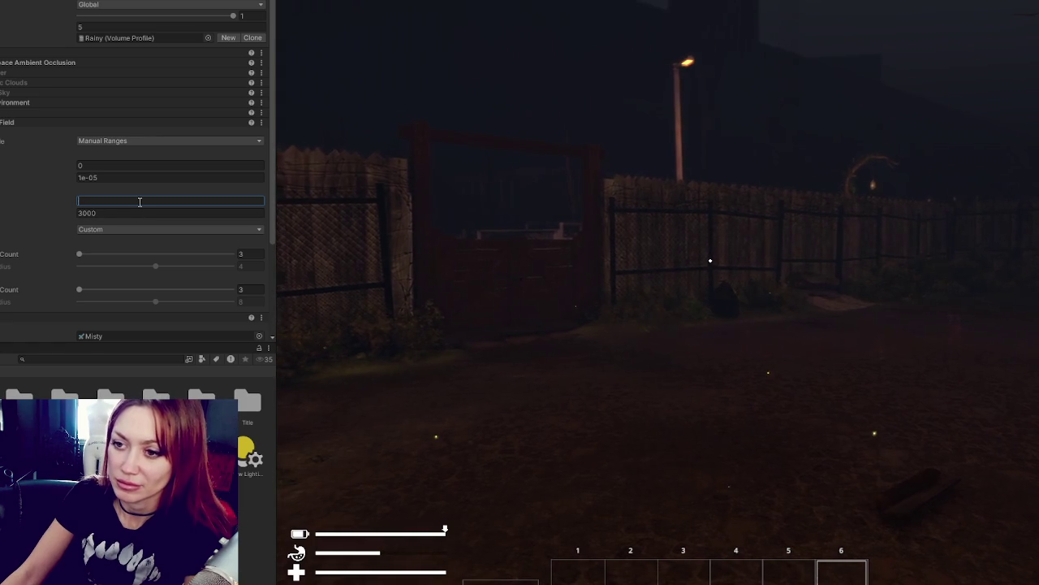
type("19")
key("Tab")
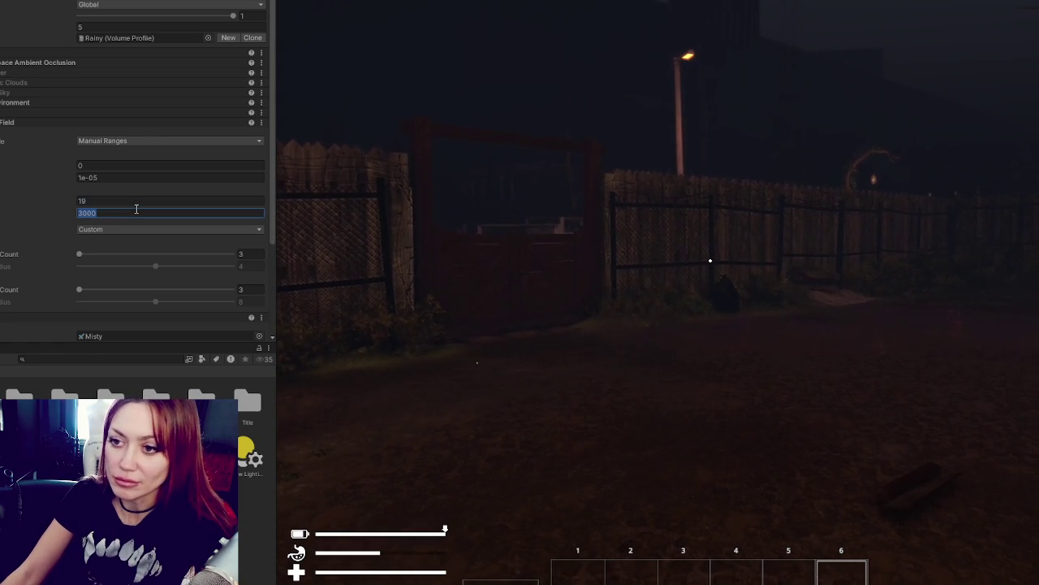
type("39")
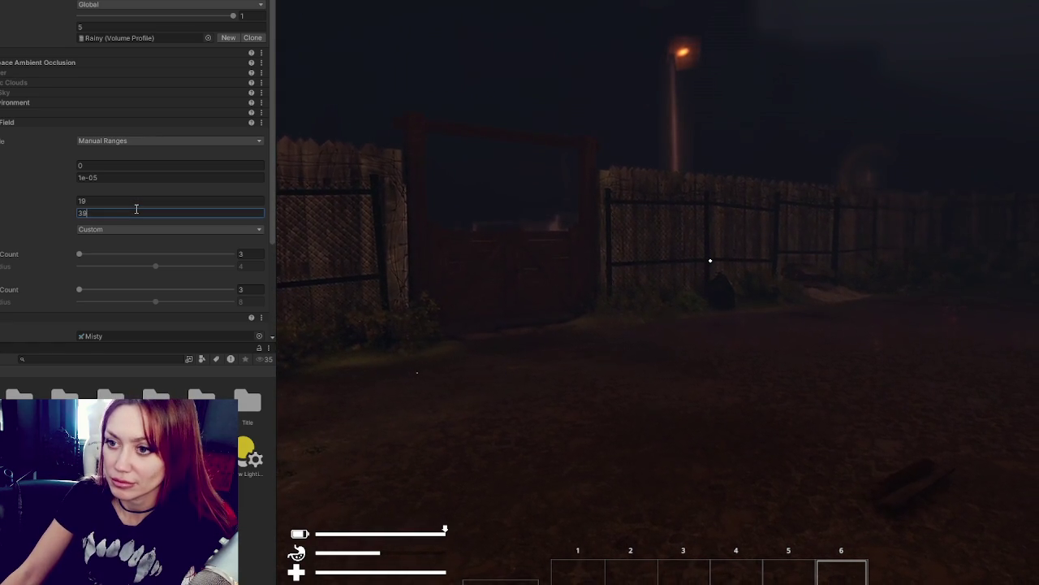
key("Return")
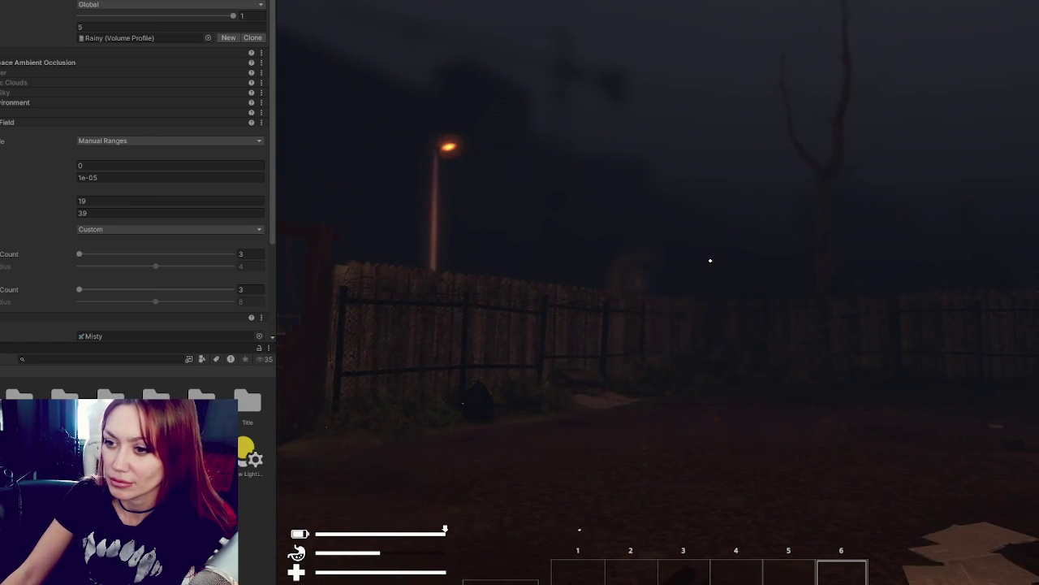
left_click(252, 255)
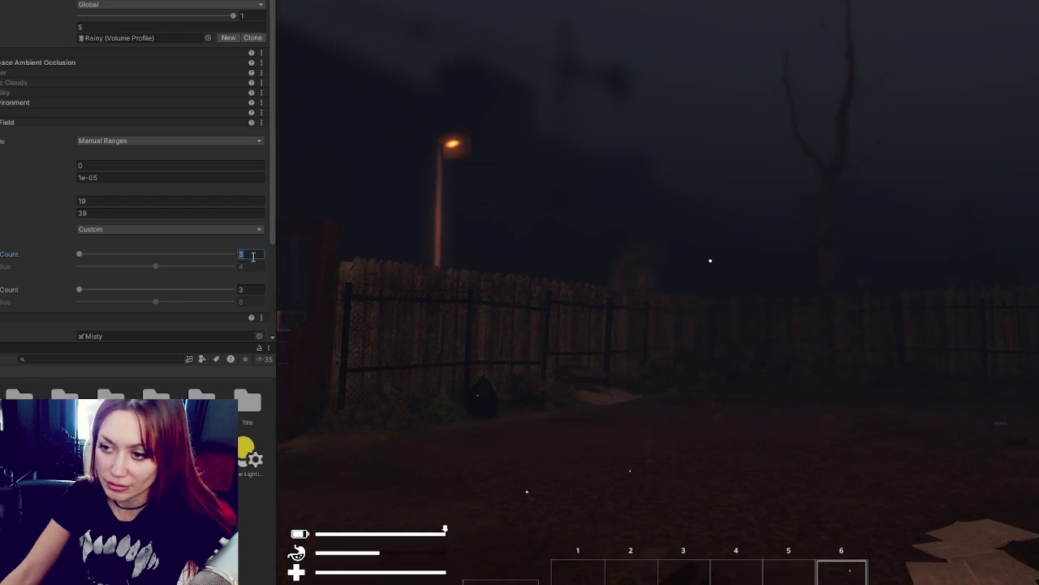
type("8")
key("Tab")
type("8")
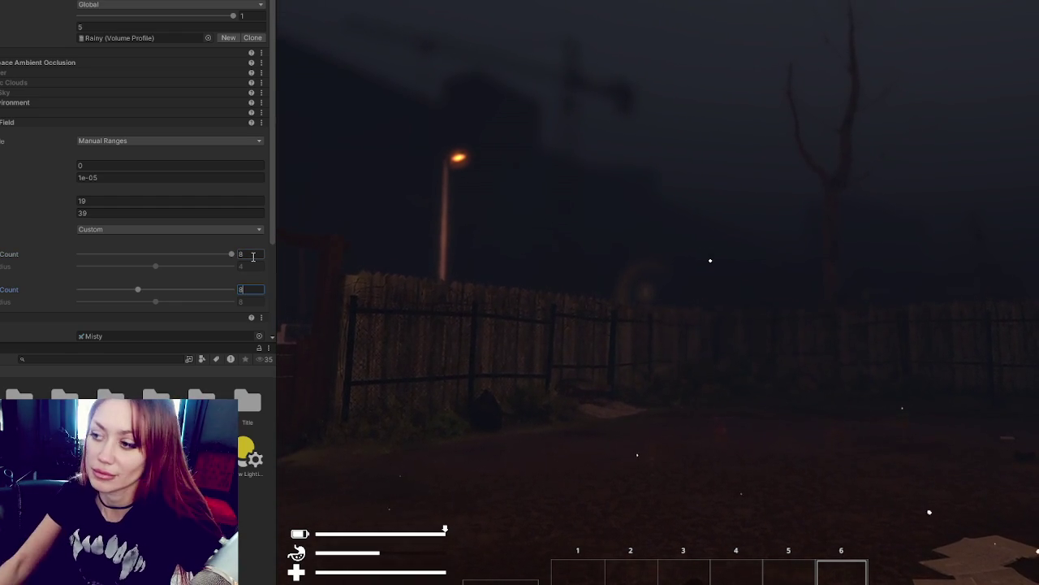
Step: Walk the player through the opened wooden gate
left_click(671, 202)
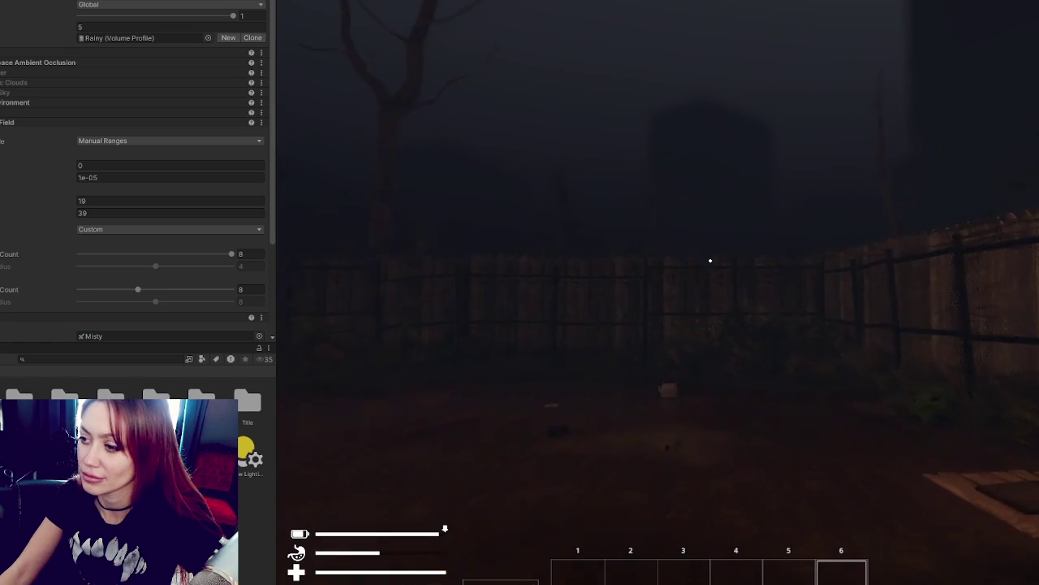
key("w")
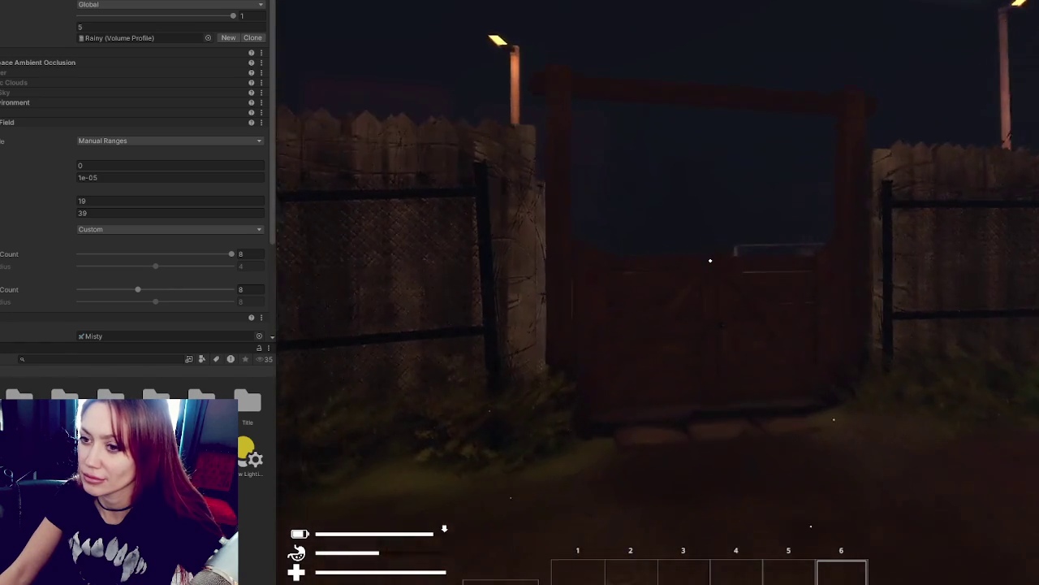
key("e")
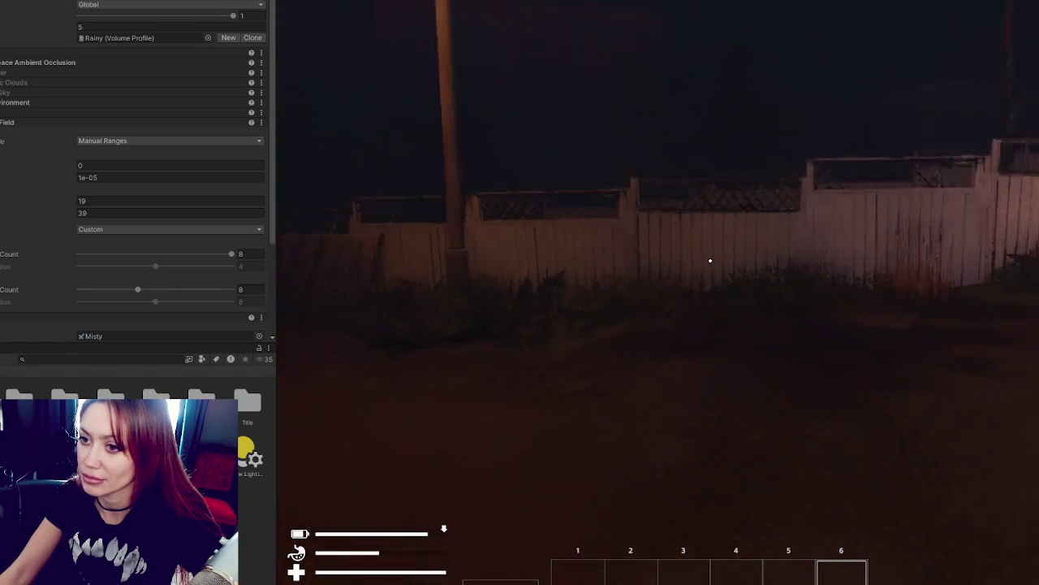
key("Escape")
Step: Set Depth of Field quality to High with far range values 1 and 19.00001
left_click(261, 255)
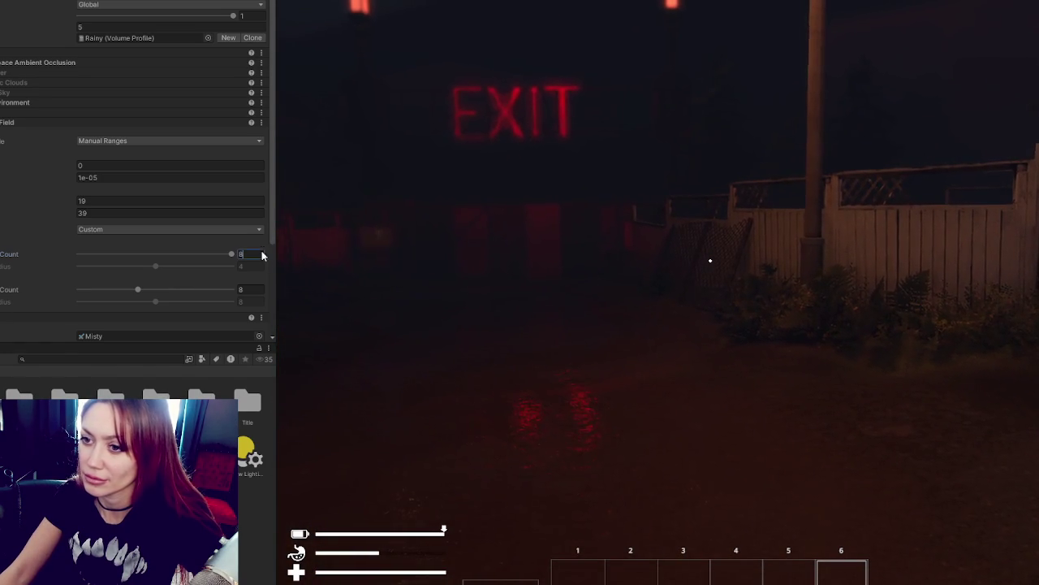
left_click(170, 231)
left_click(122, 276)
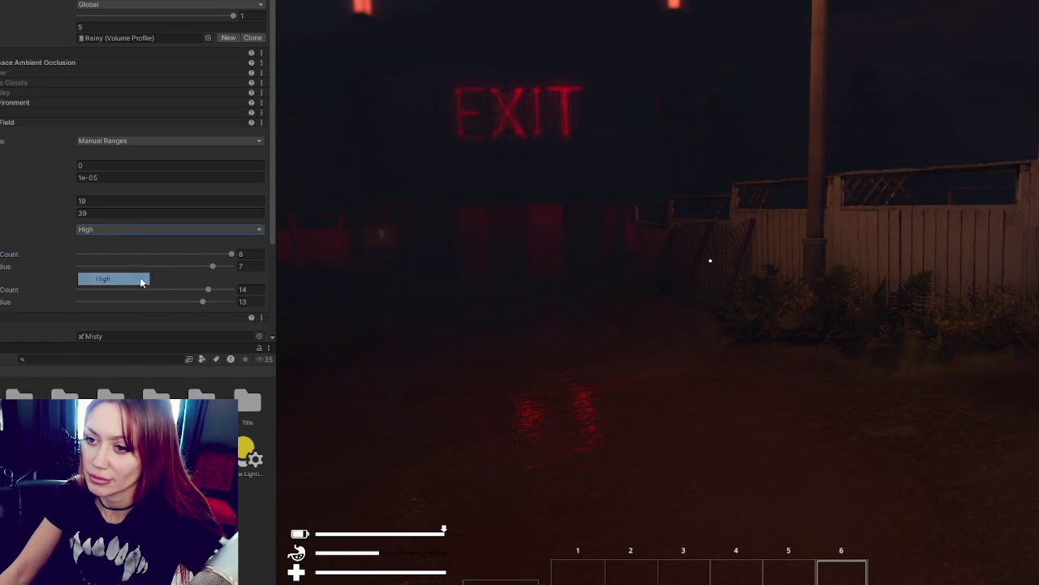
left_click(138, 212)
type("3")
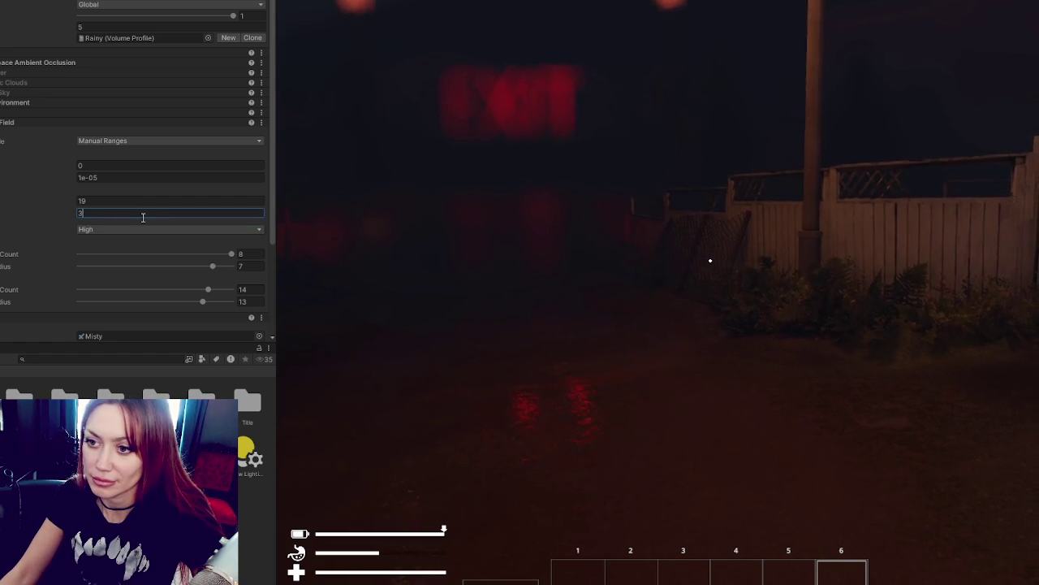
left_click(150, 201)
type("1")
left_click(523, 300)
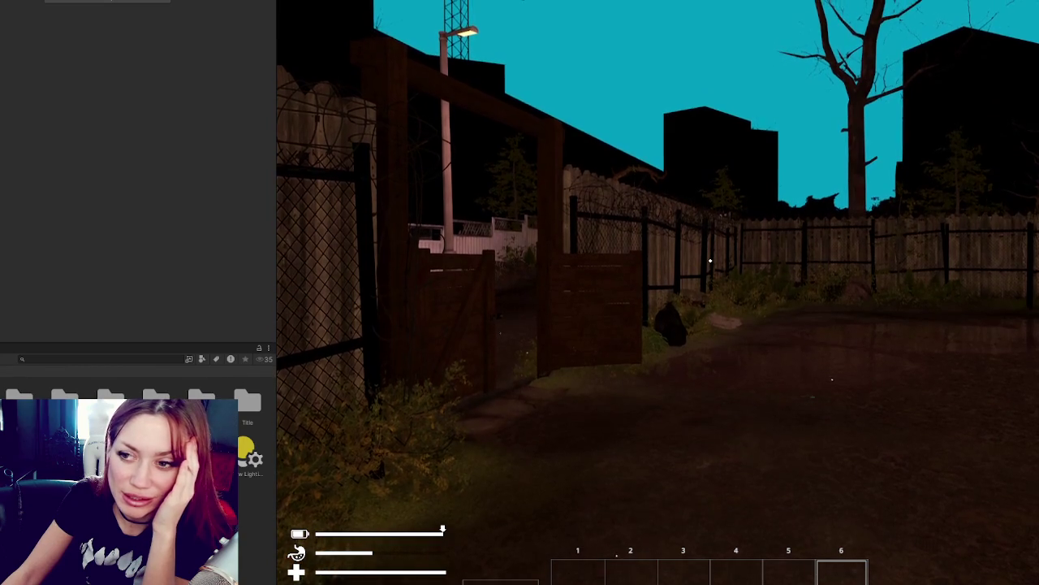
Step: Switch the bottom panel to the Profiler with Ctrl+7
key("ctrl+7")
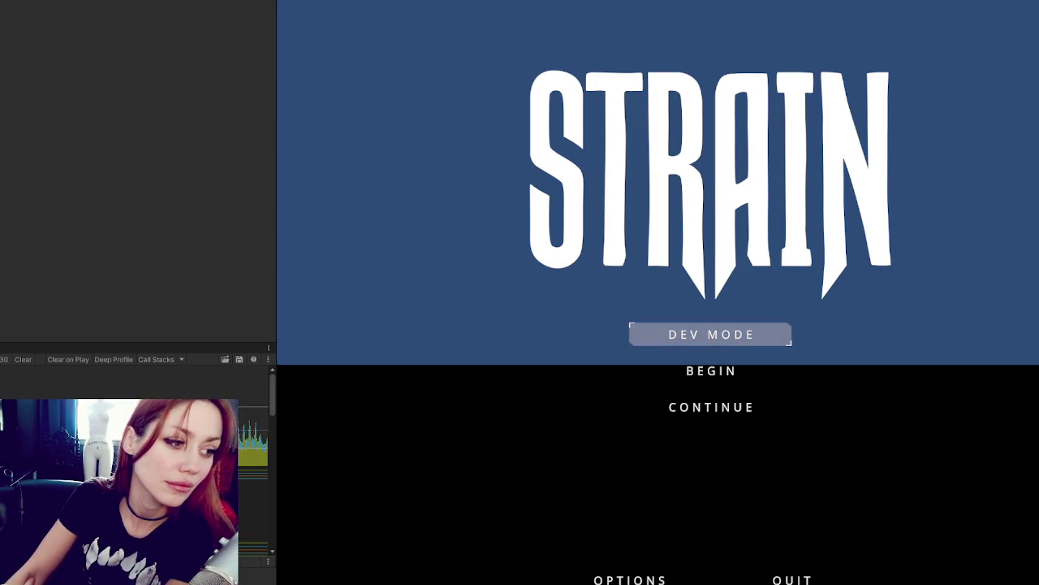
Step: Start the game in Dev Mode and pick up the newspaper
left_click(691, 333)
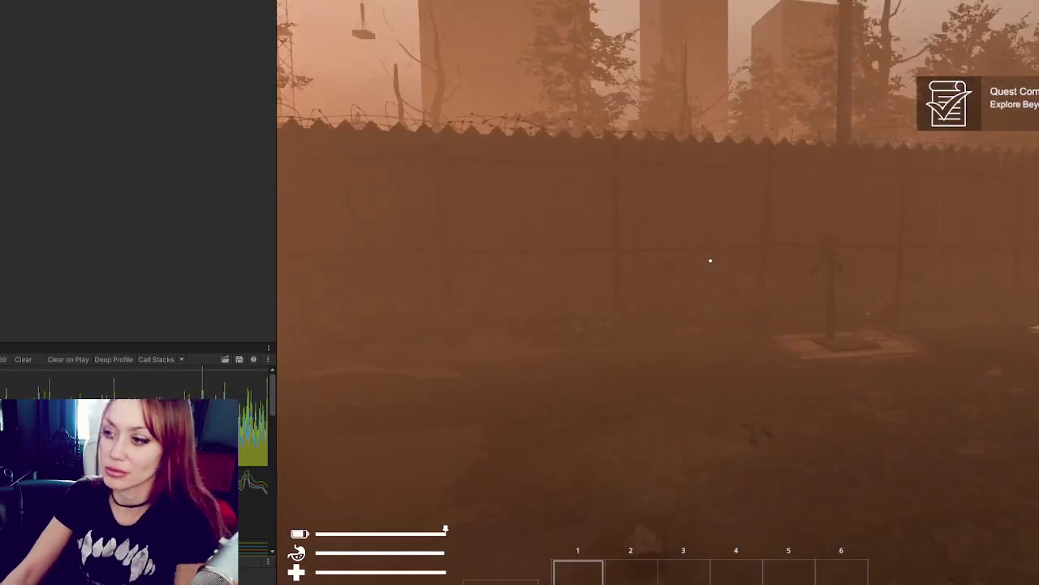
key("w")
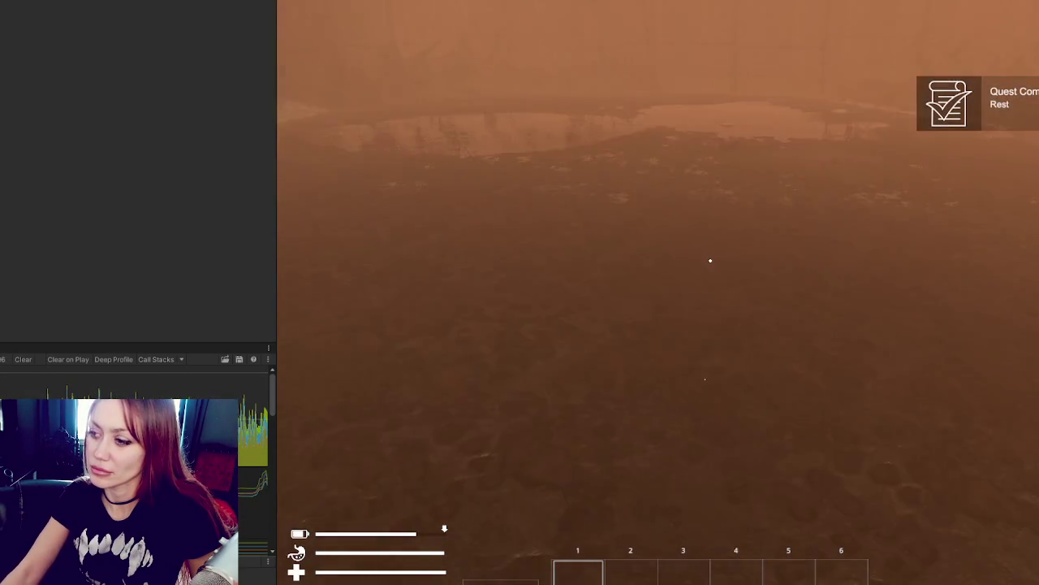
key("e")
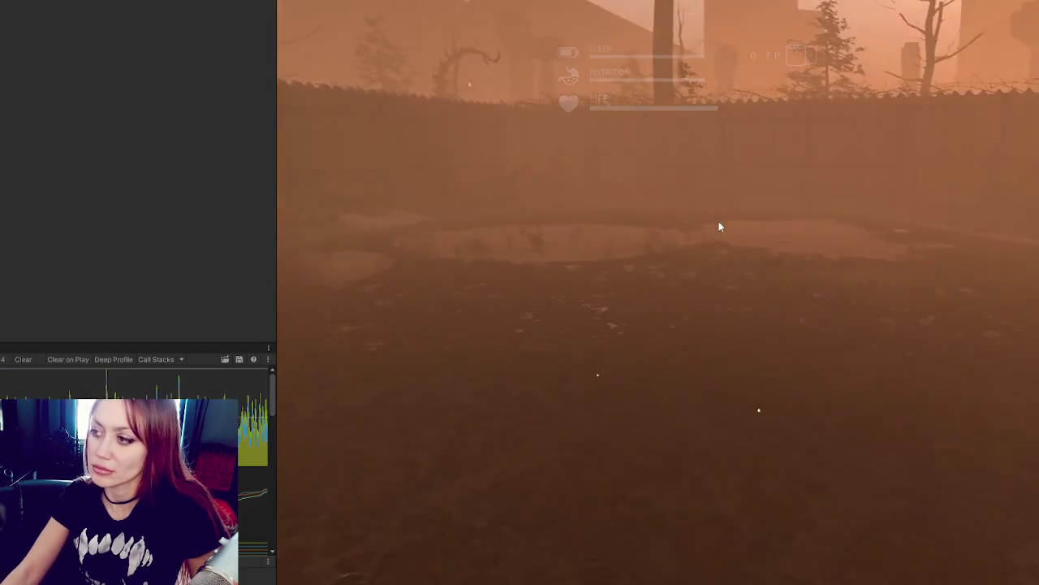
Step: Select Newspaper Bed from crafting, cancel its placement, and maximize the Game view
key("Tab")
left_click(570, 118)
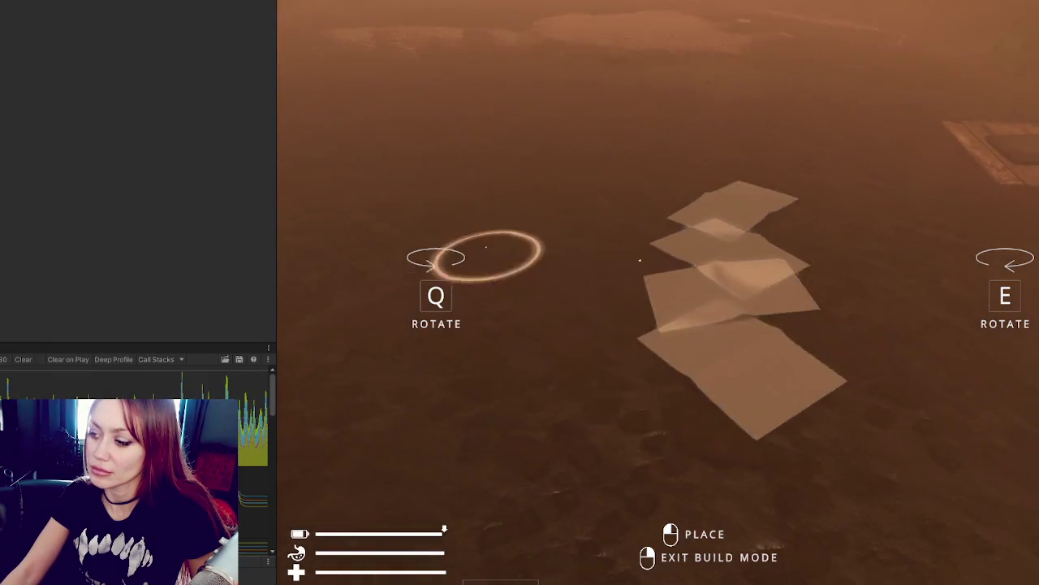
right_click(659, 332)
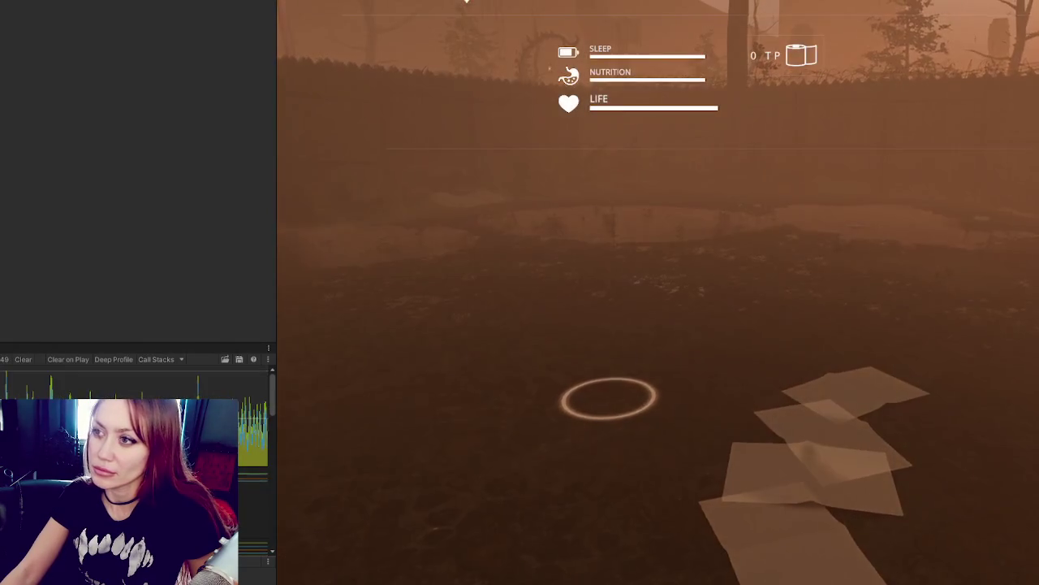
key("shift+space")
key("shift+space")
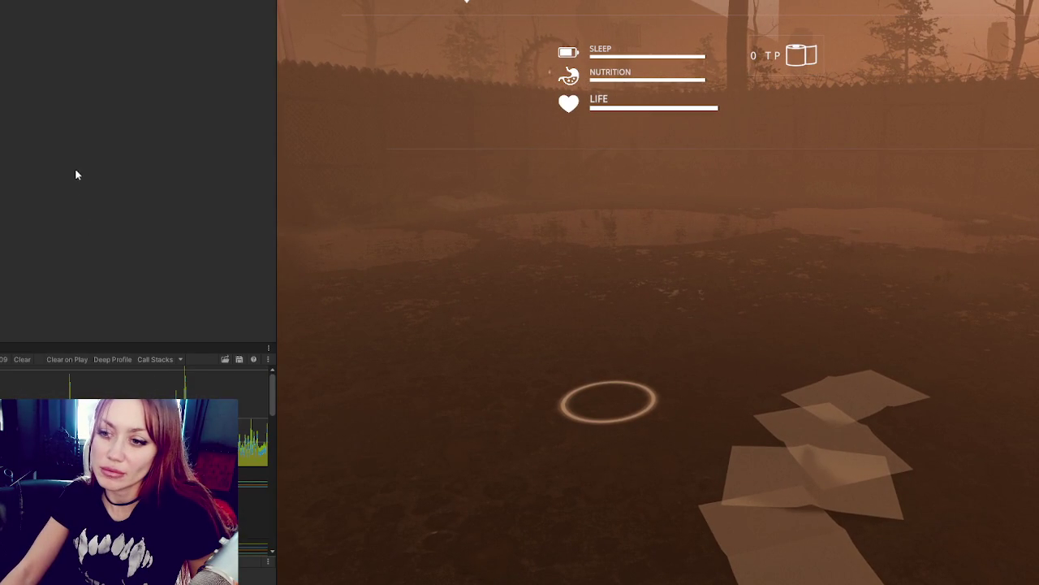
Step: Change the Time Controls value from 1 to 20 and maximize the Game view
left_click(67, 164)
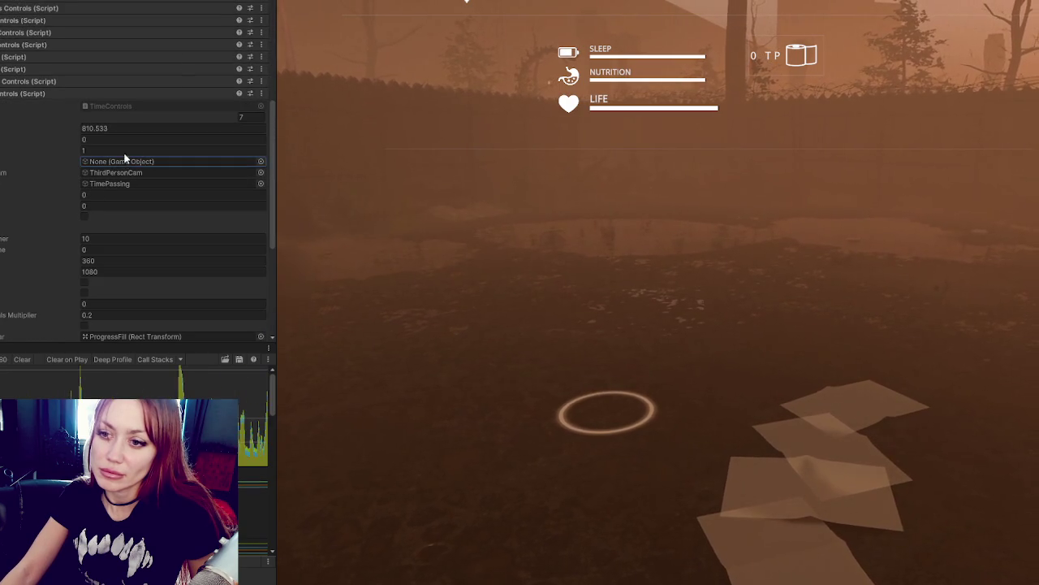
left_click(126, 153)
type("20")
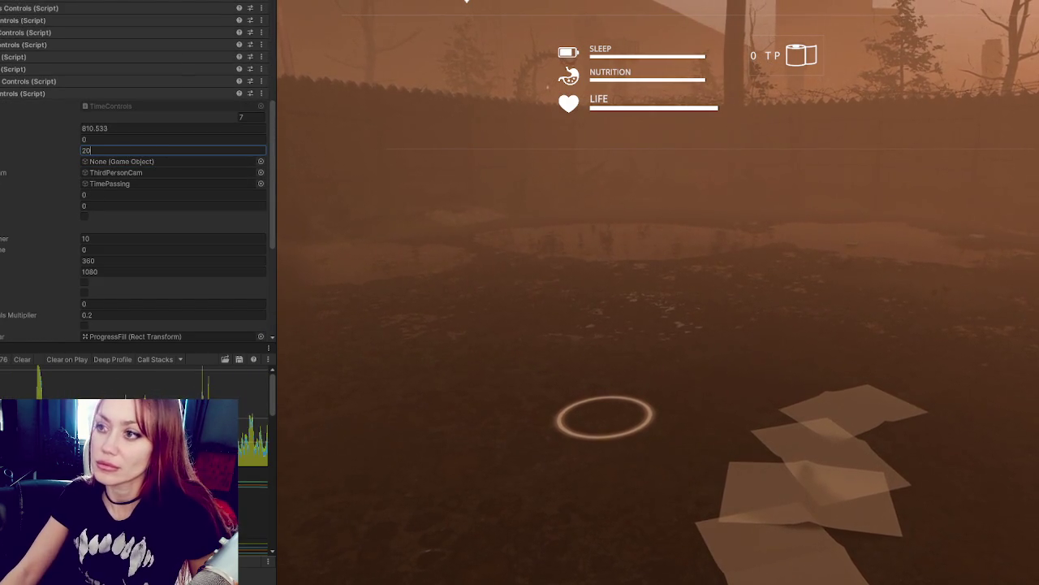
key("shift+space")
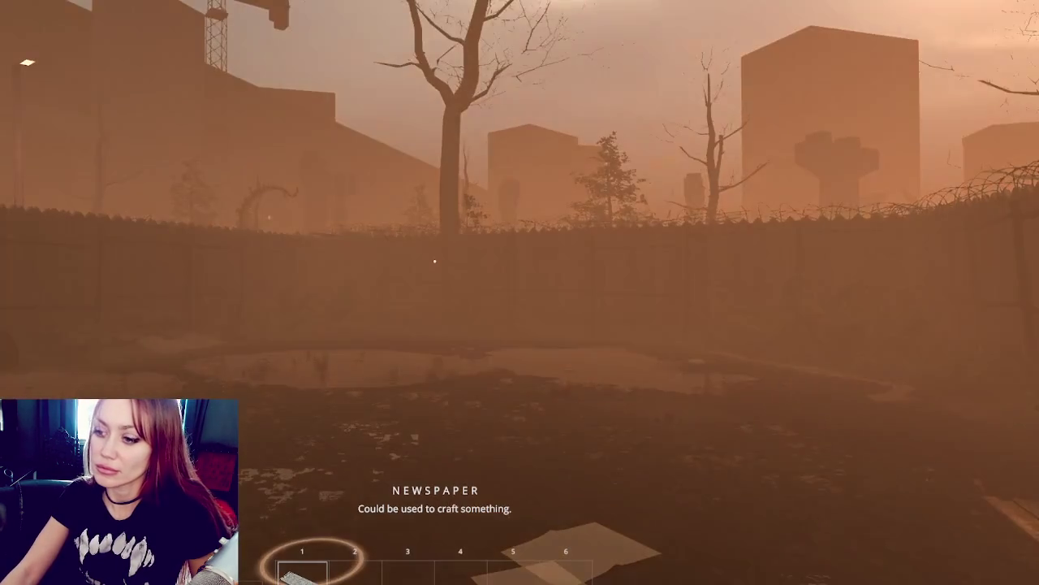
mouse_move(434, 261)
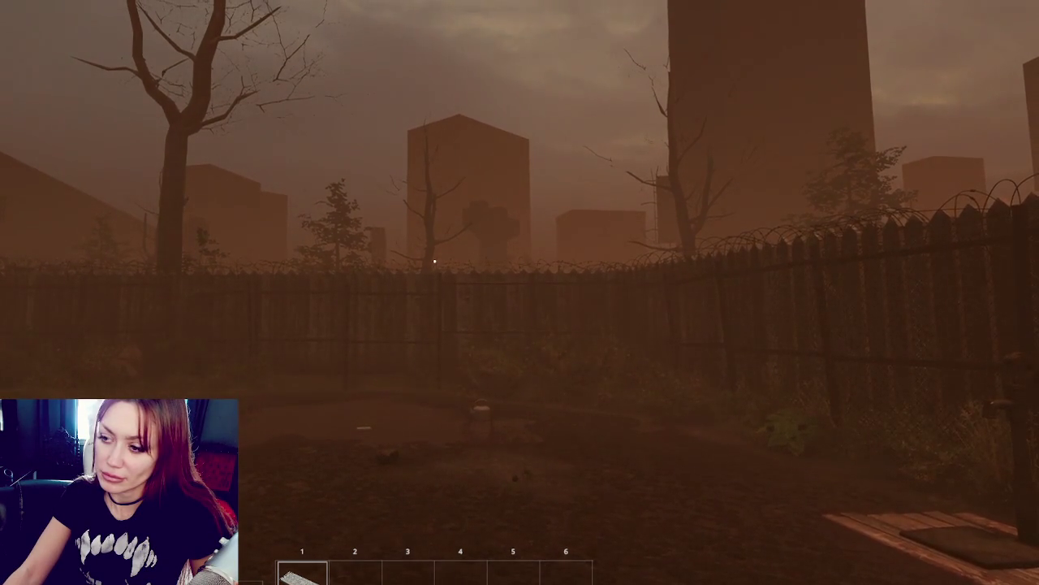
Step: Walk the player backward through the garden as the yard turns to night
key("s")
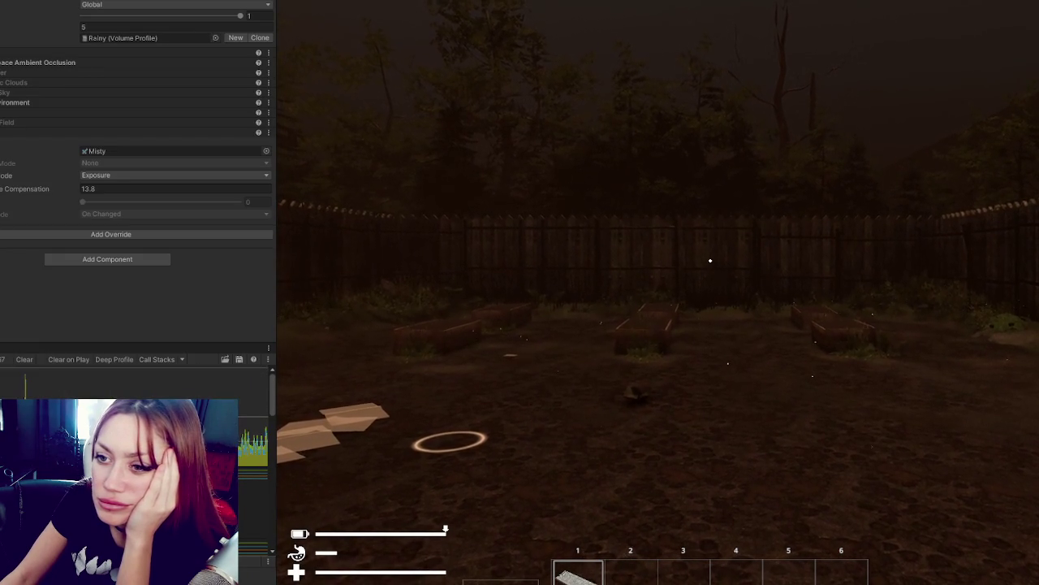
Step: Expand Depth of Field and change the far range start from 1 to 19
left_click(15, 123)
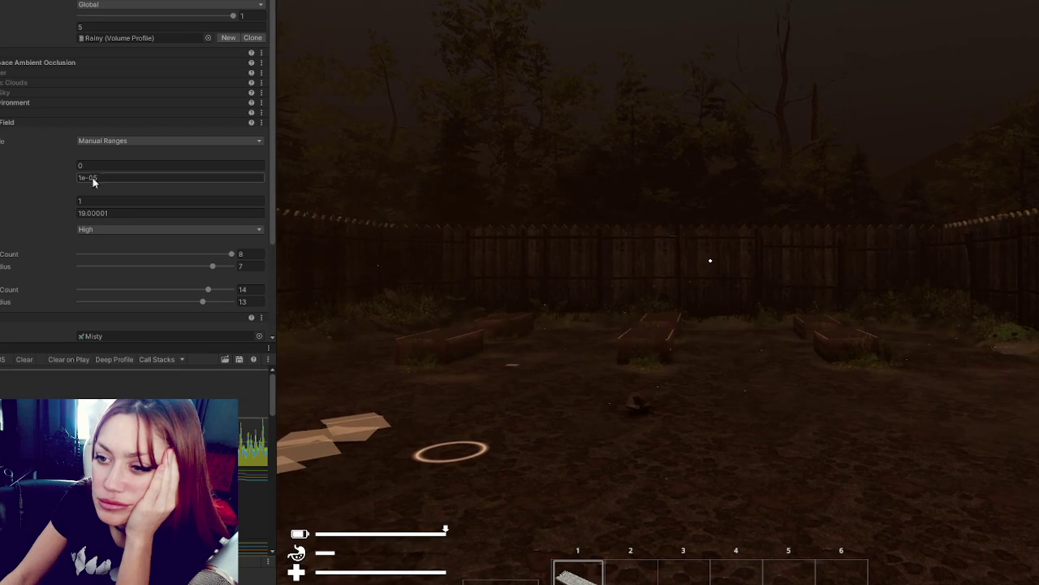
left_click(115, 202)
type("0")
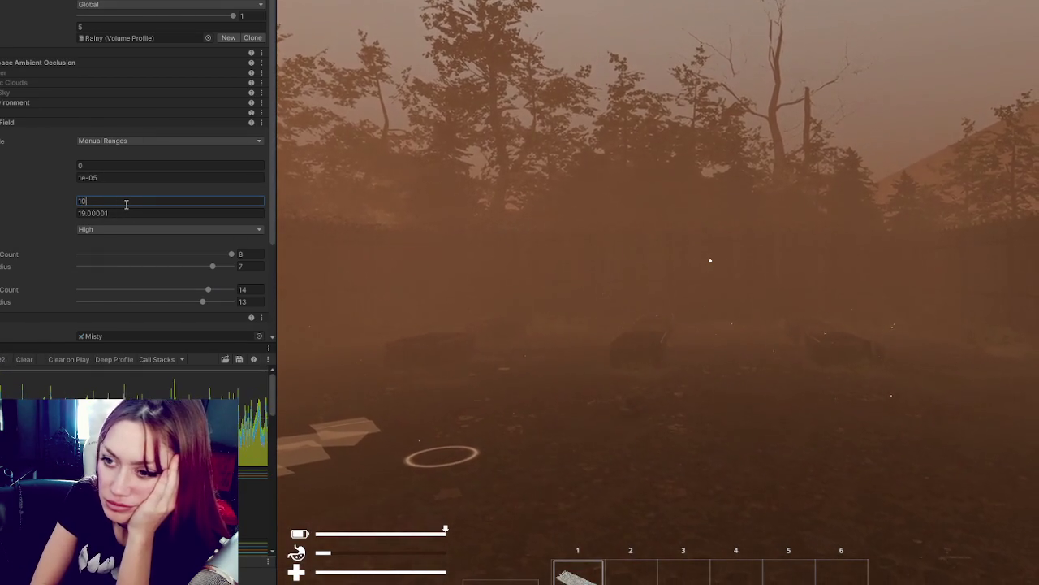
type("9")
key("Tab")
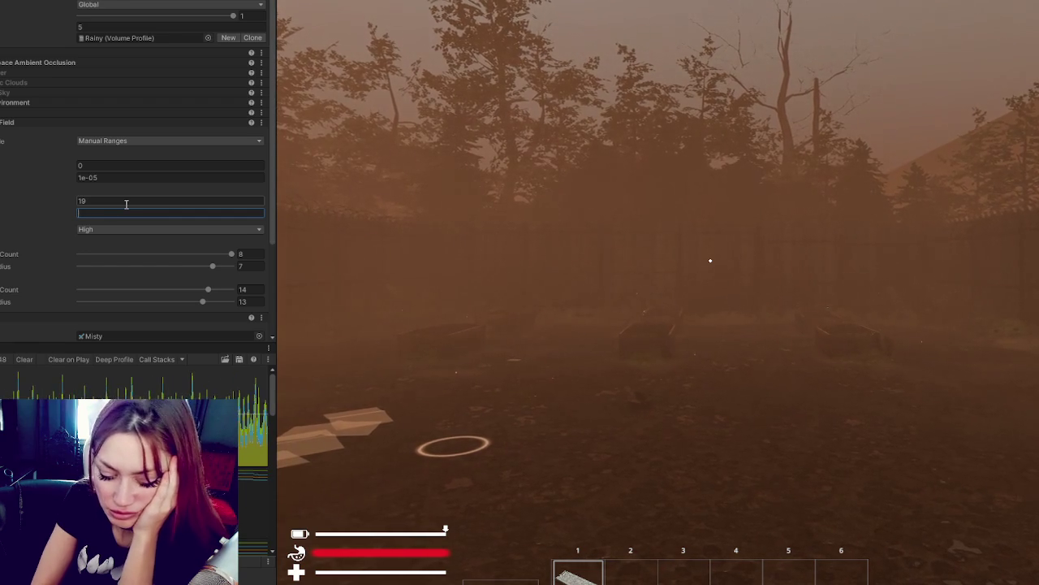
type("00")
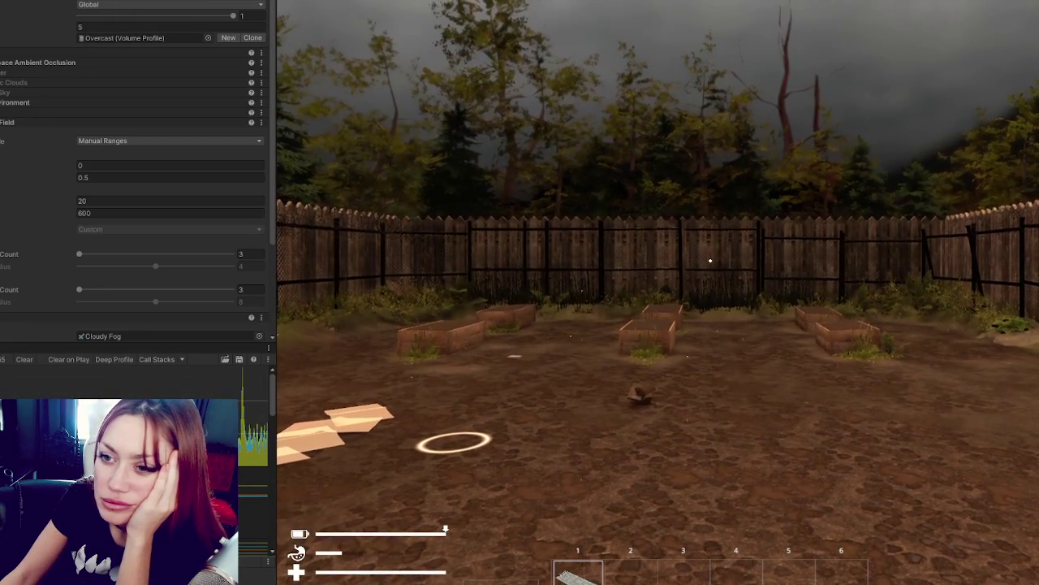
Step: Set the Depth of Field far end to 2000 and lower the fog attenuation distance
left_click(100, 213)
type("2000")
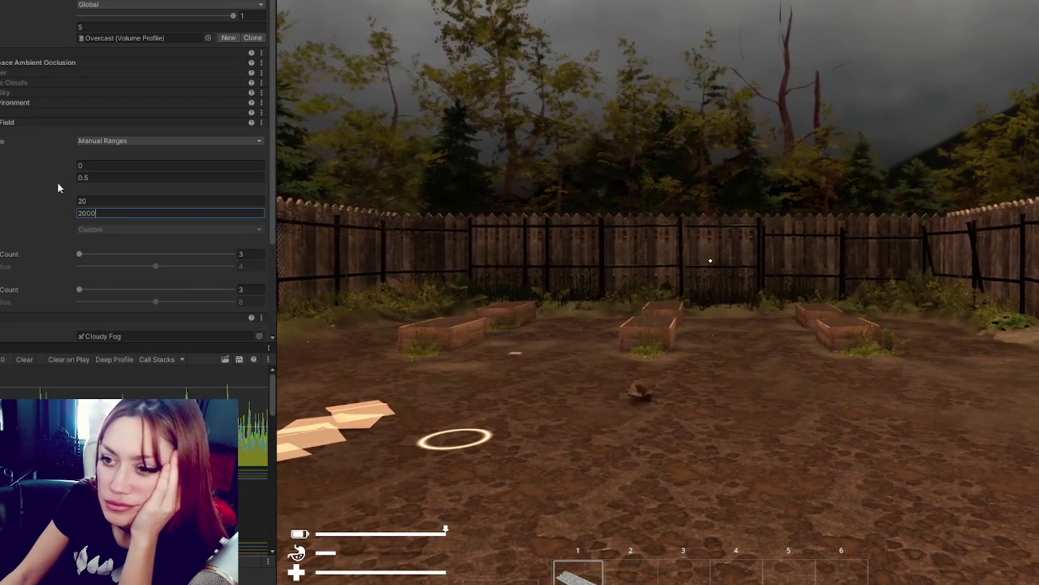
left_click(8, 121)
left_click(16, 112)
left_click_drag(39, 141, 0, 151)
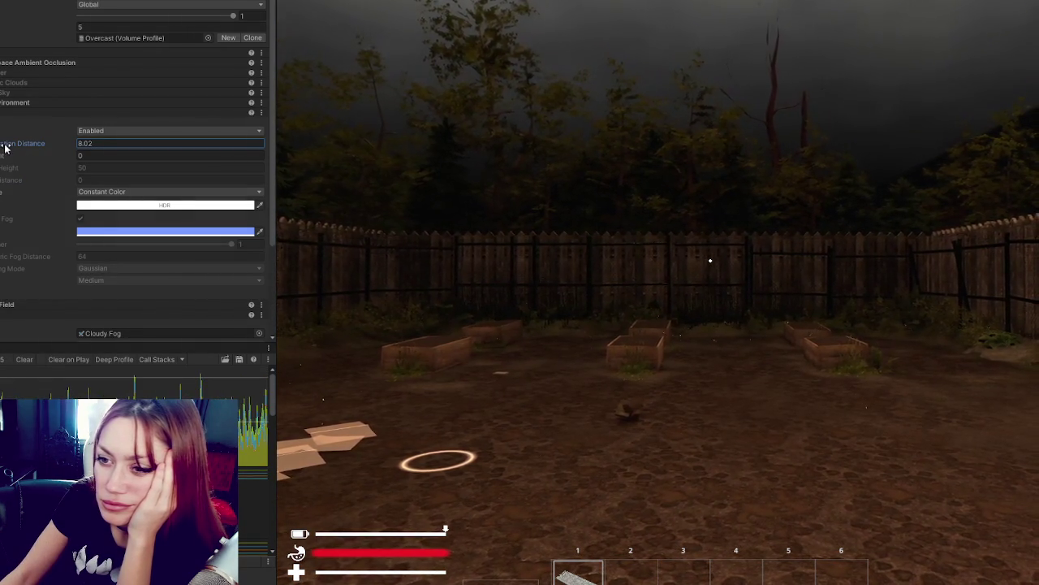
left_click_drag(5, 145, 0, 145)
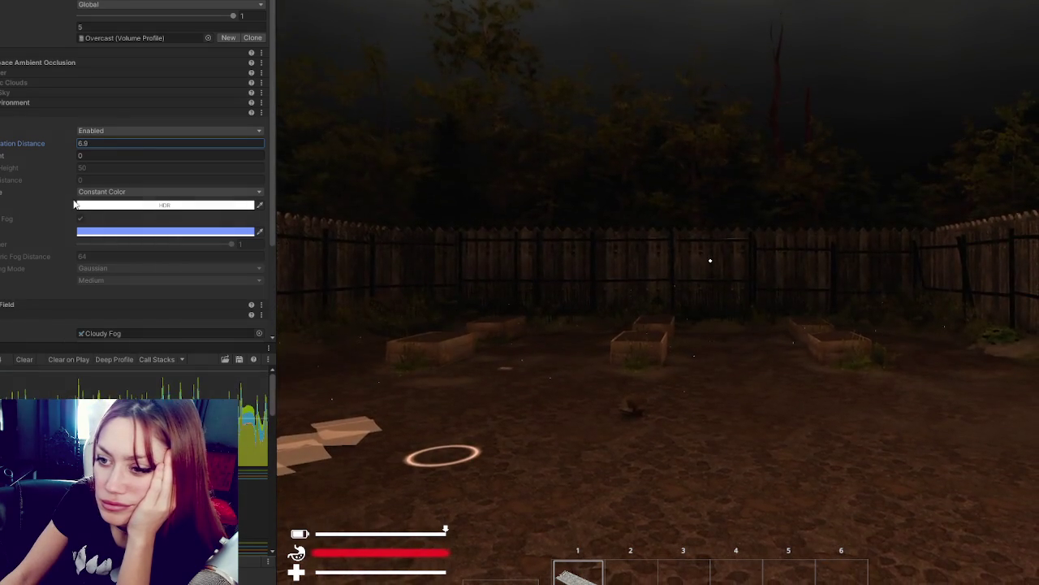
Step: Try Sky Color fog, then revert to Constant Color with a shorter attenuation distance
left_click(99, 191)
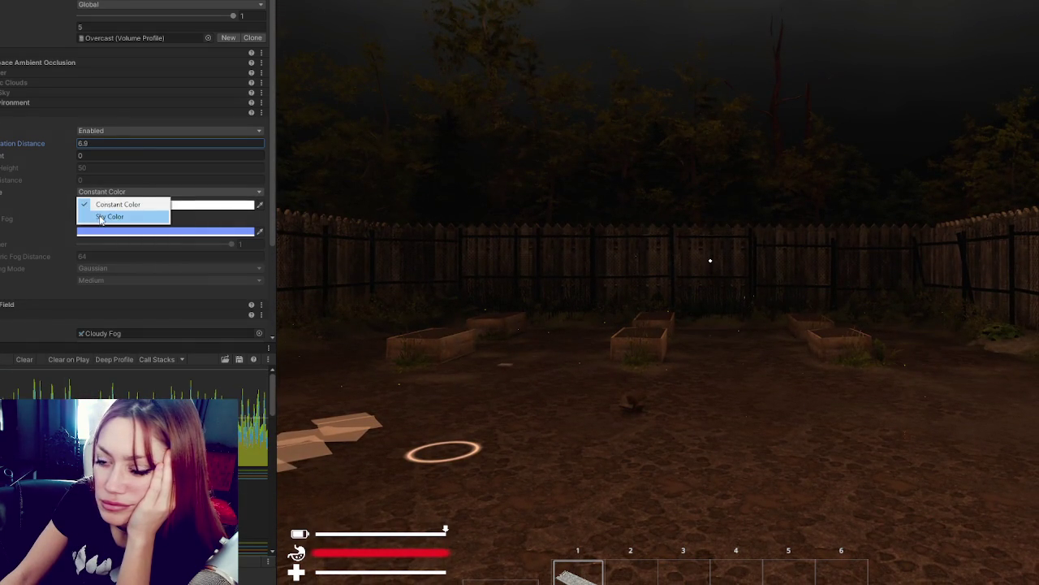
left_click(101, 218)
left_click_drag(61, 146, 36, 149)
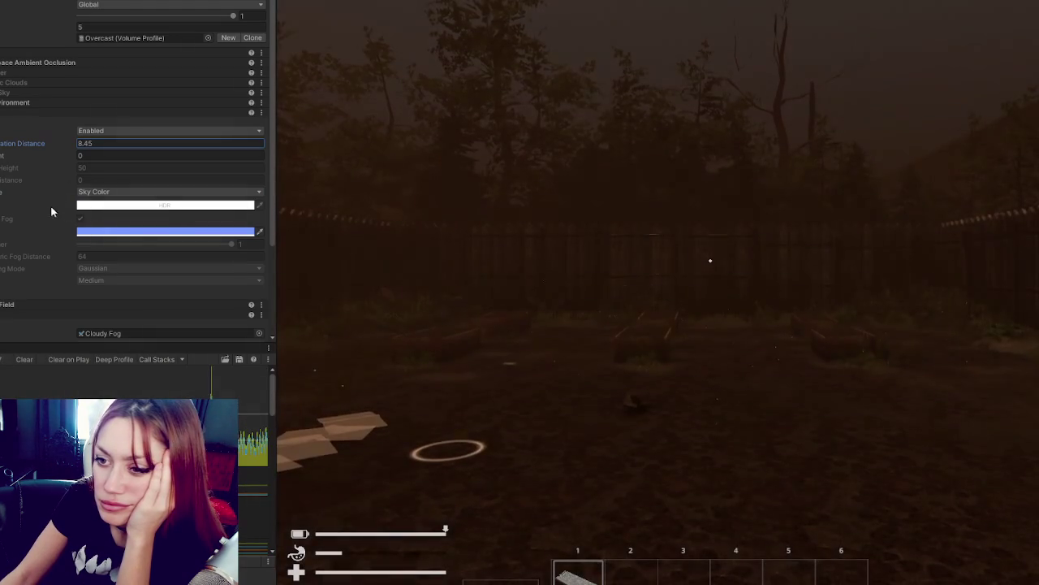
left_click(96, 192)
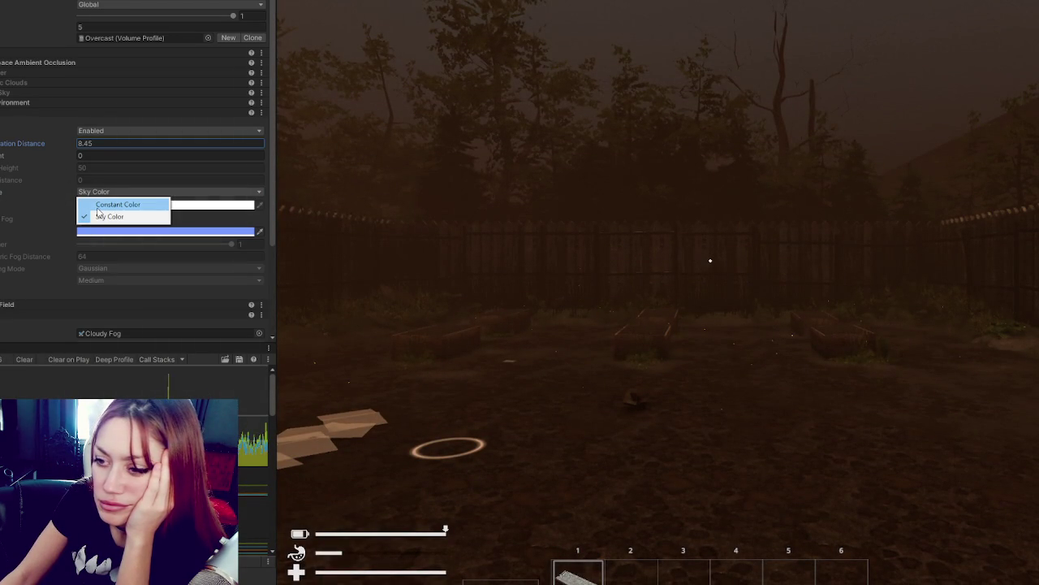
left_click(97, 208)
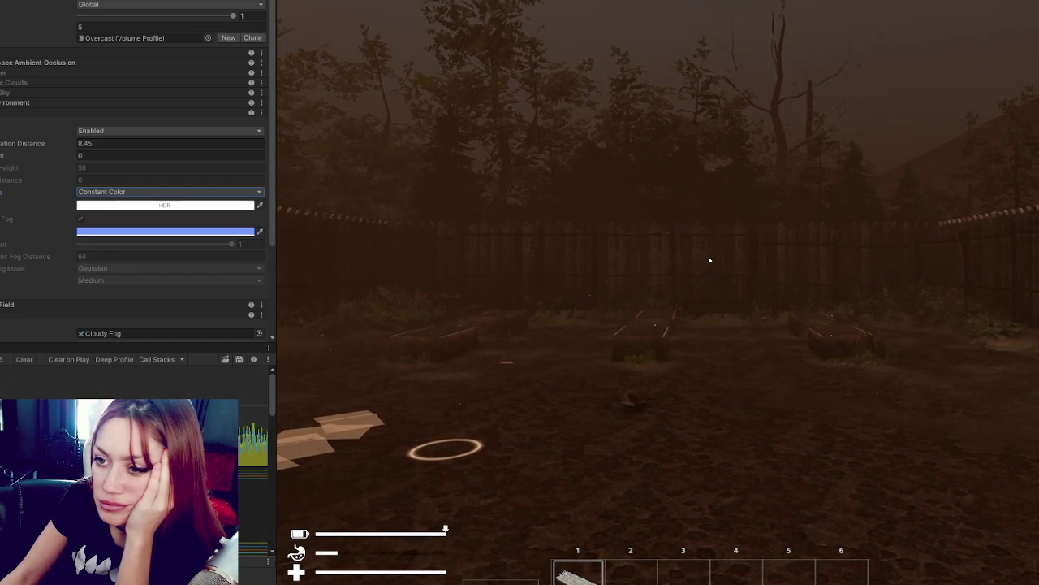
left_click(162, 143)
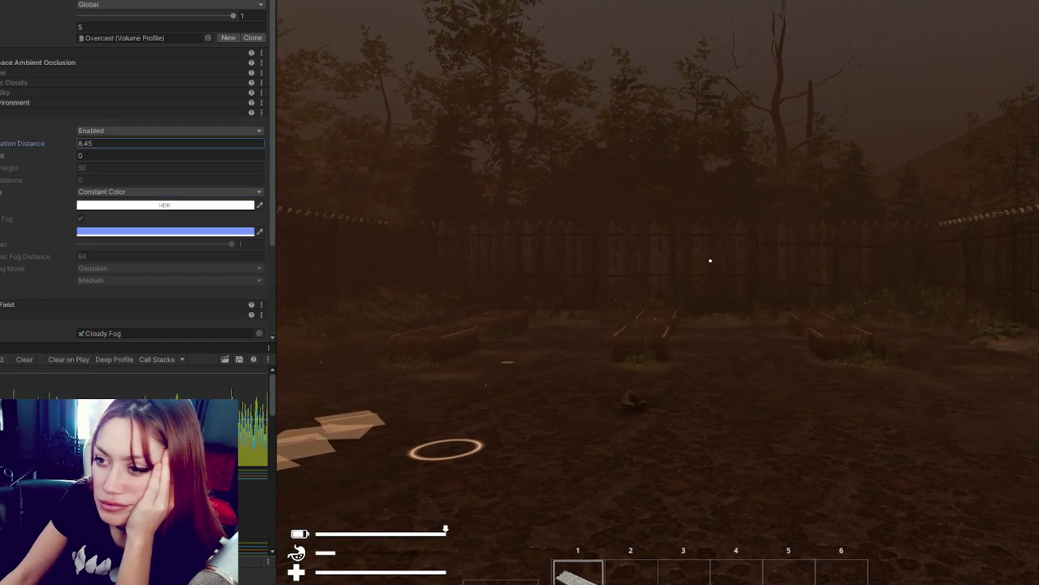
mouse_move(22, 143)
left_mouse_down()
mouse_move(4, 142)
mouse_move(31, 154)
mouse_move(1, 144)
left_mouse_up()
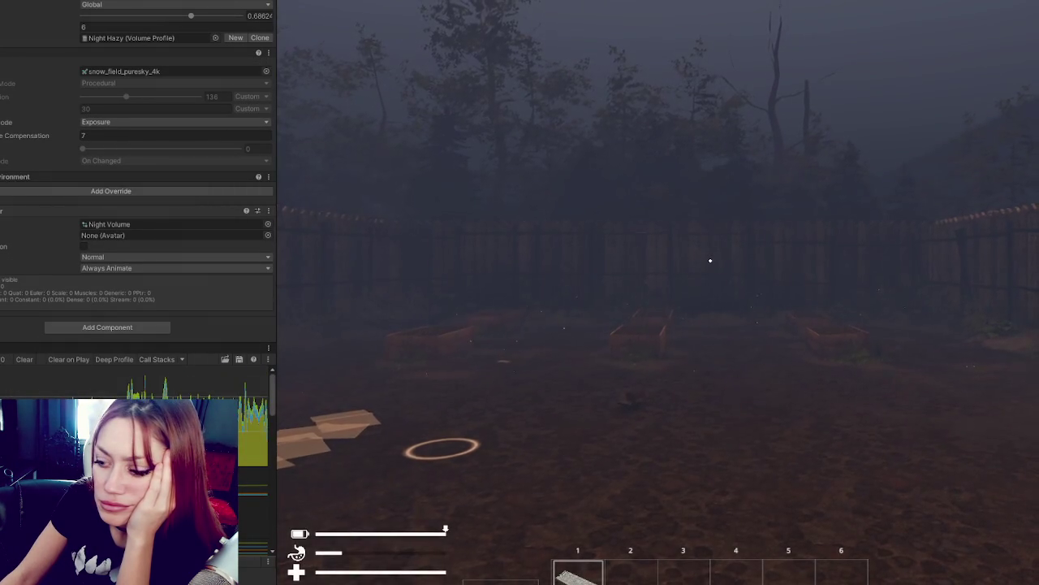
Step: Walk forward through the foggy garden toward the back fence
key("w")
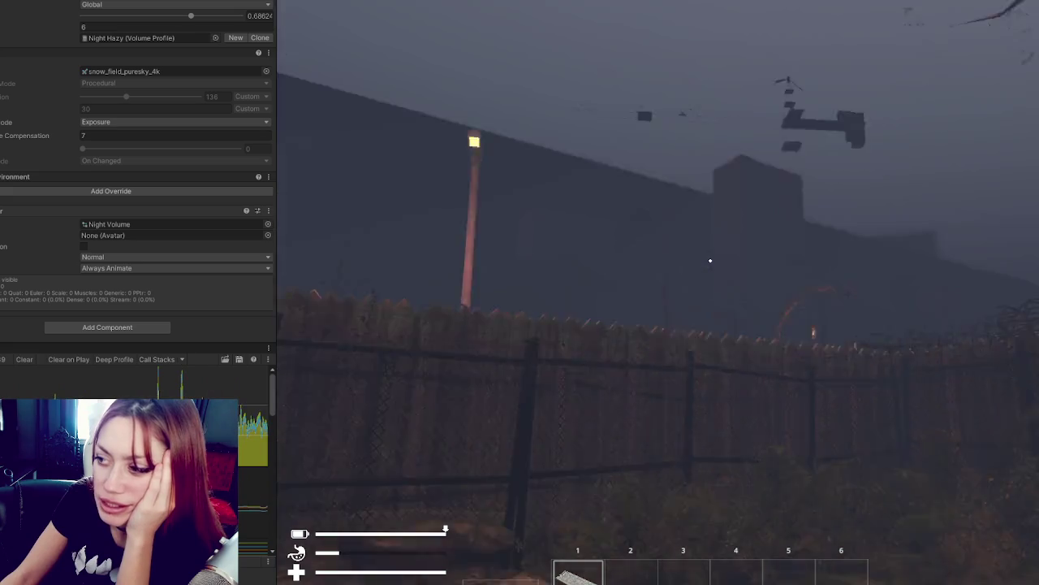
mouse_move(710, 260)
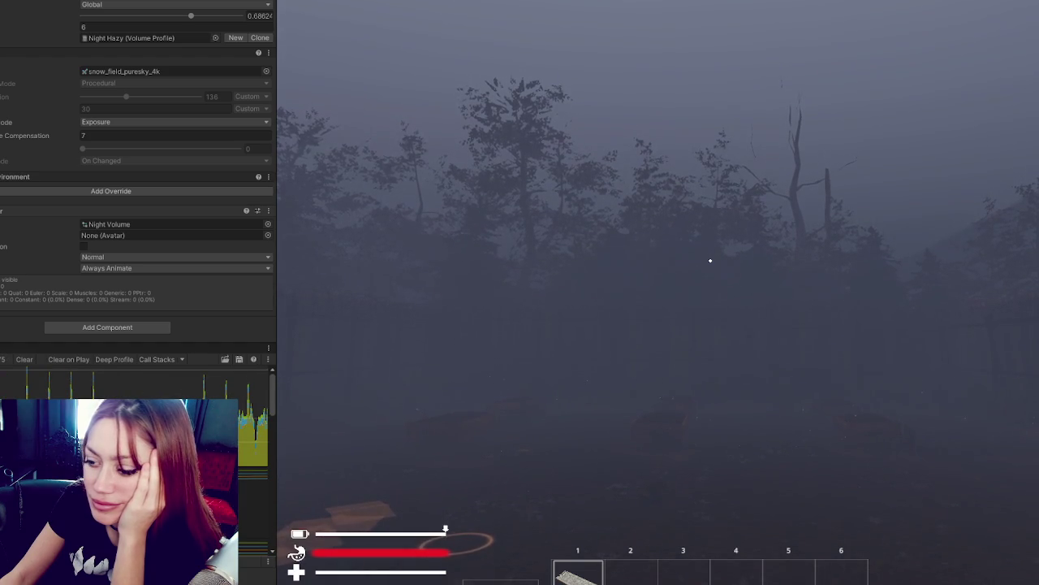
key("w")
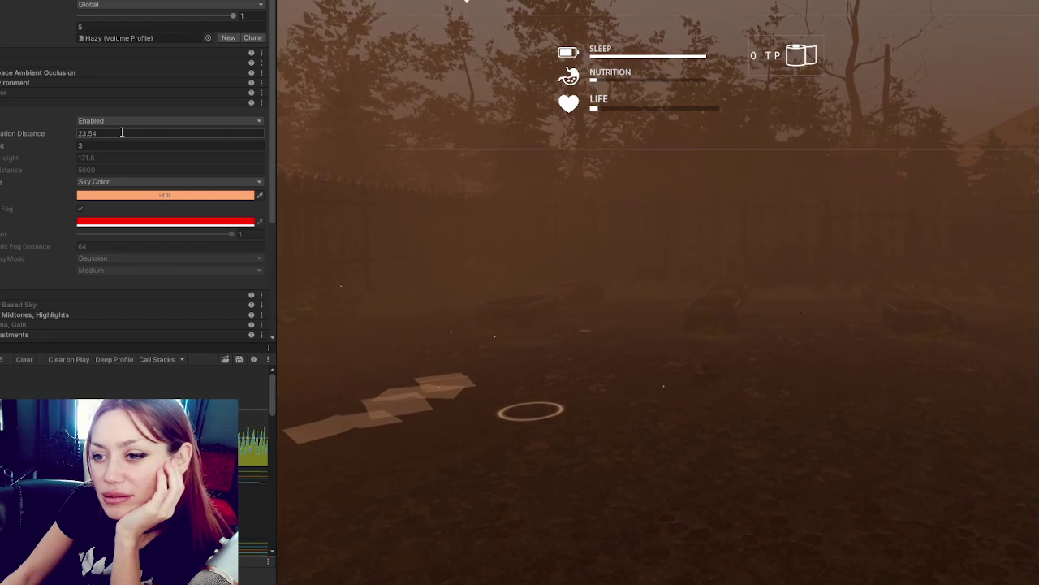
Step: Collapse the Fog and HDRI Sky overrides and stop play mode with Ctrl+P
left_click(60, 100)
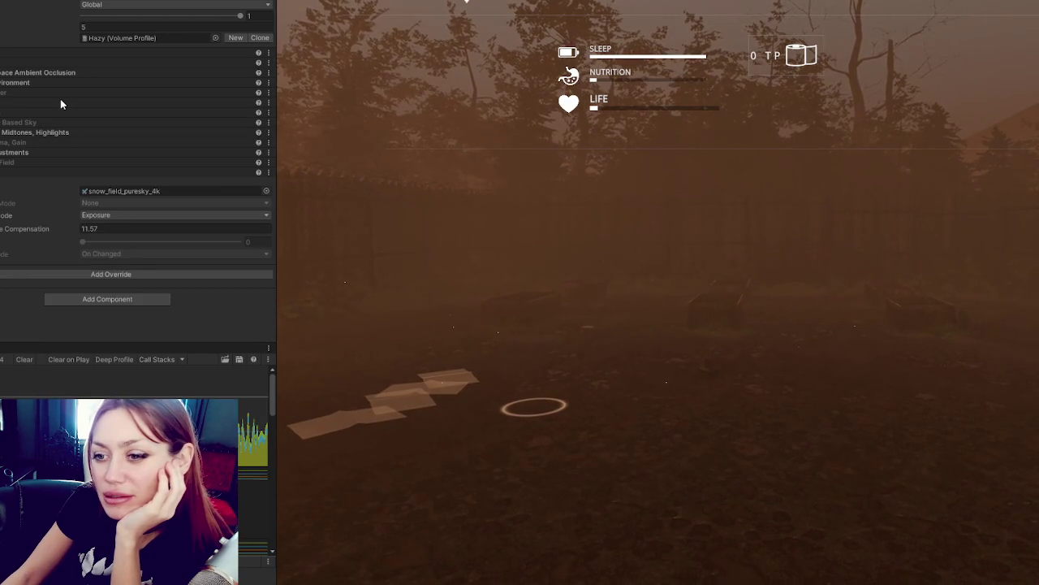
left_click(45, 172)
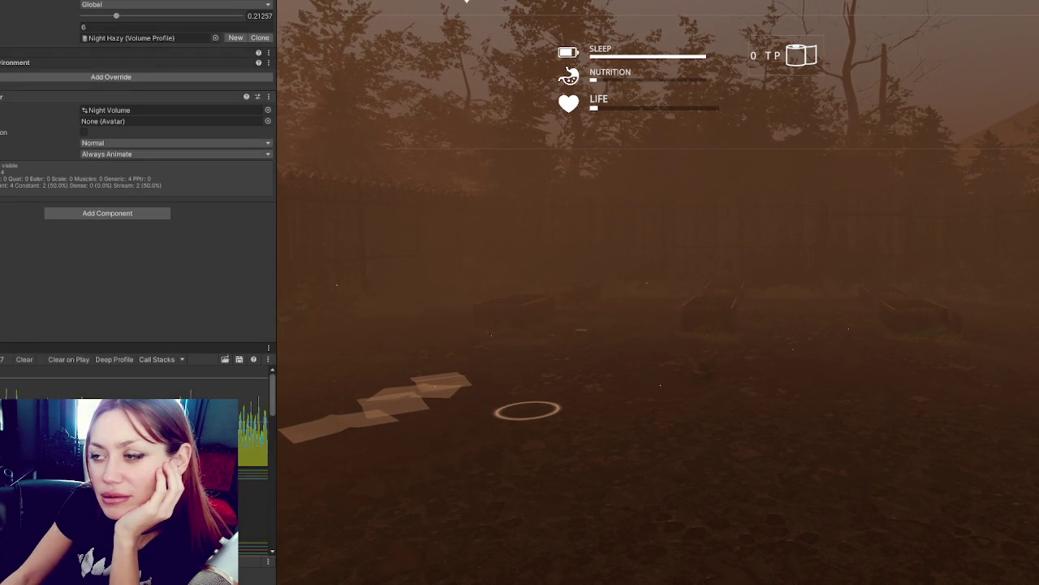
key("ctrl+p")
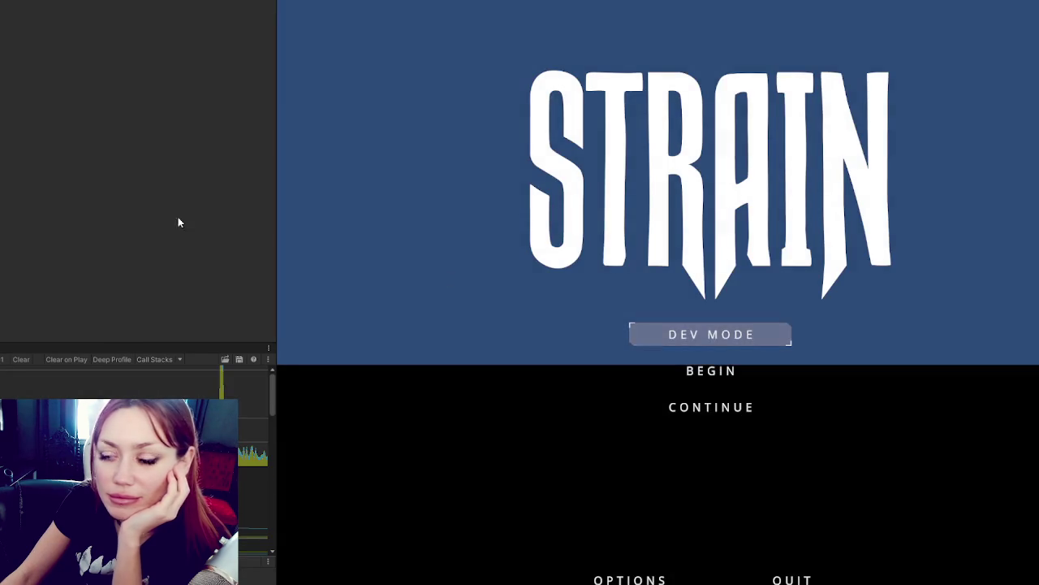
Step: Start the game in Dev Mode, reach the EXIT gate and select hotbar slot 2
left_click(686, 337)
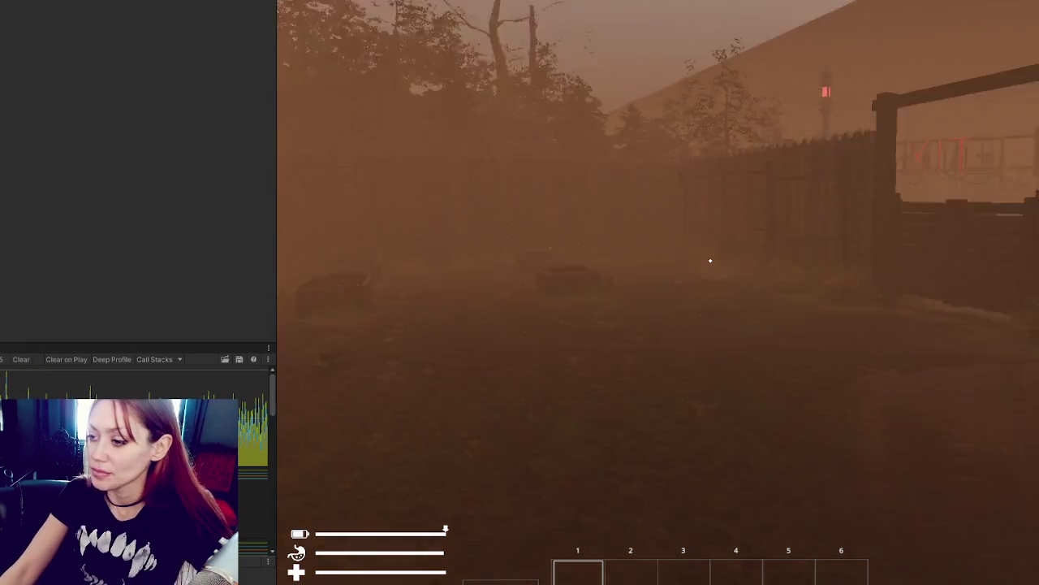
key("2")
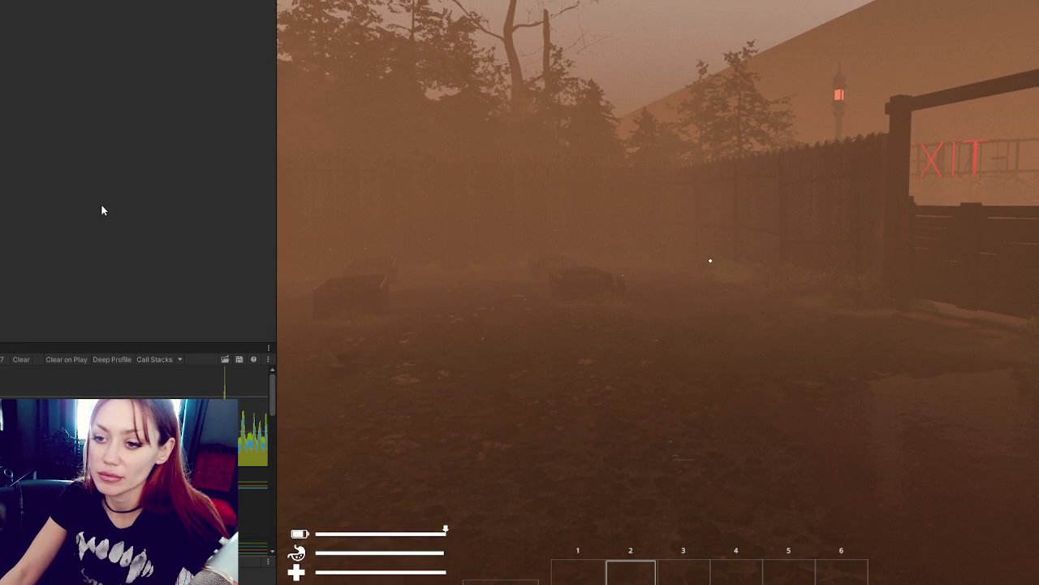
scroll(112, 201, "down", 5)
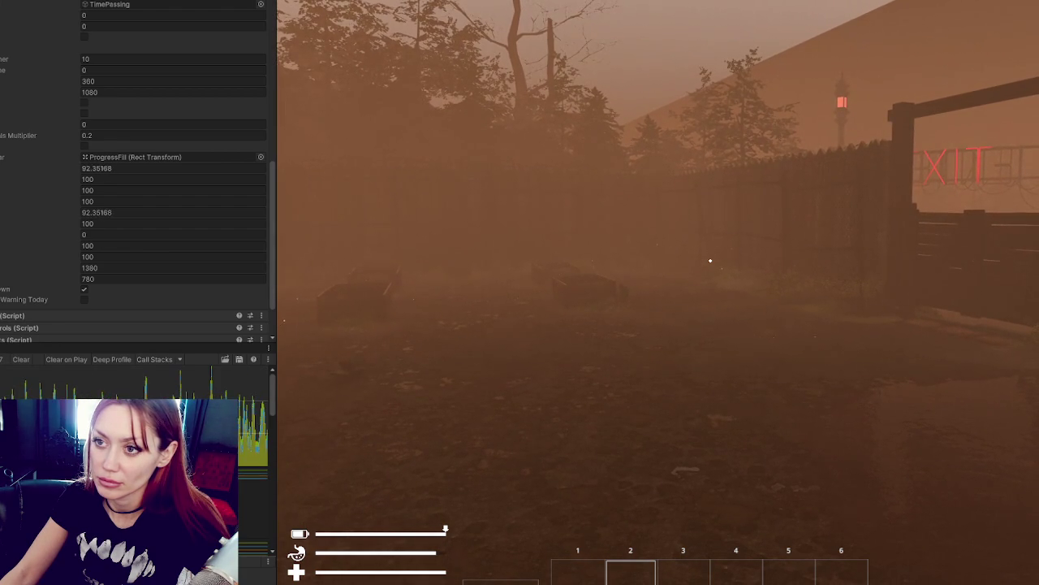
Step: Pick up the stones and the kettle, throwing one stone and retrieving it
mouse_move(711, 261)
key("e")
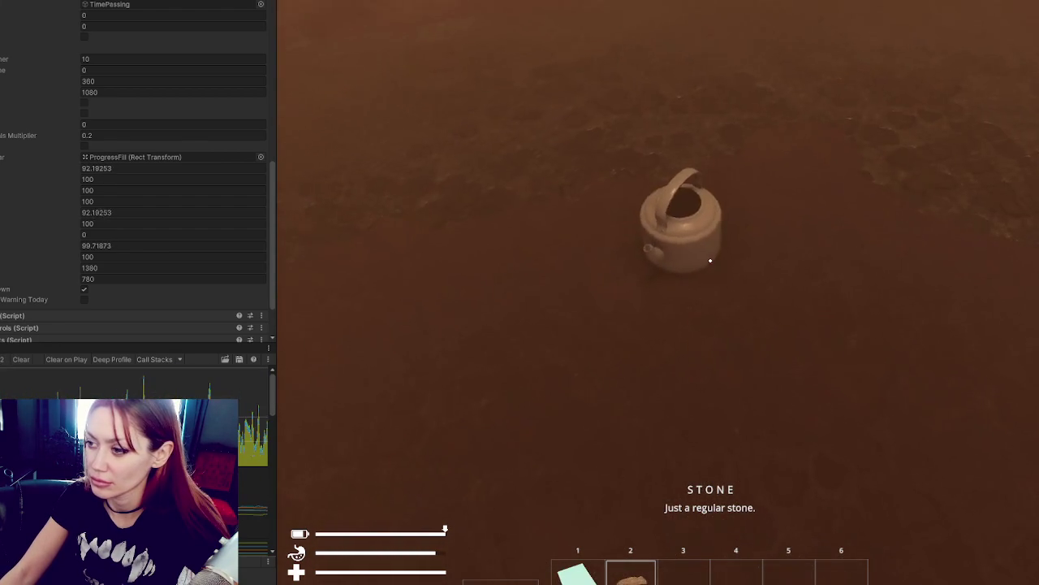
key("e")
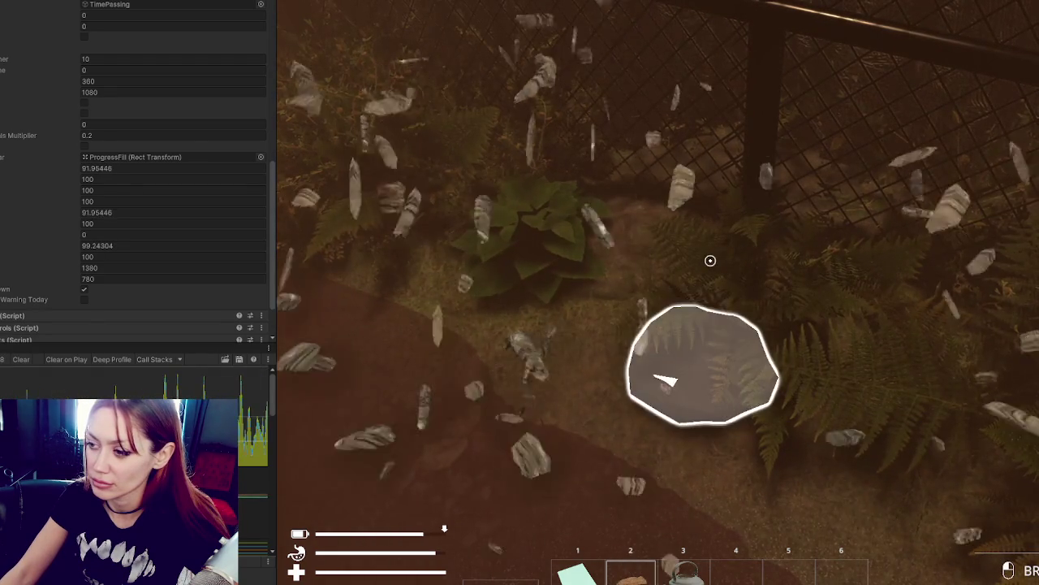
key("e")
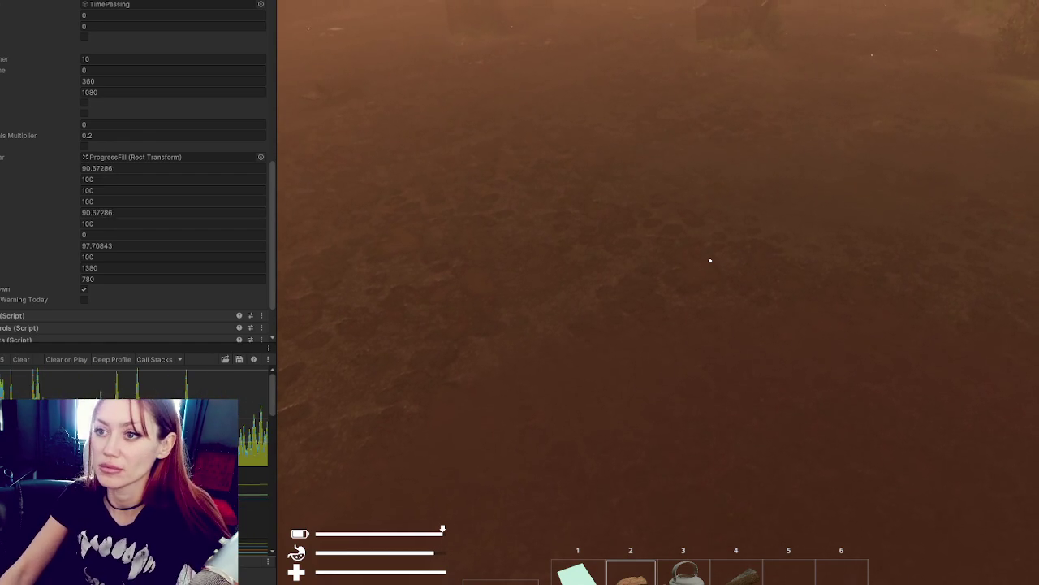
left_click(711, 261)
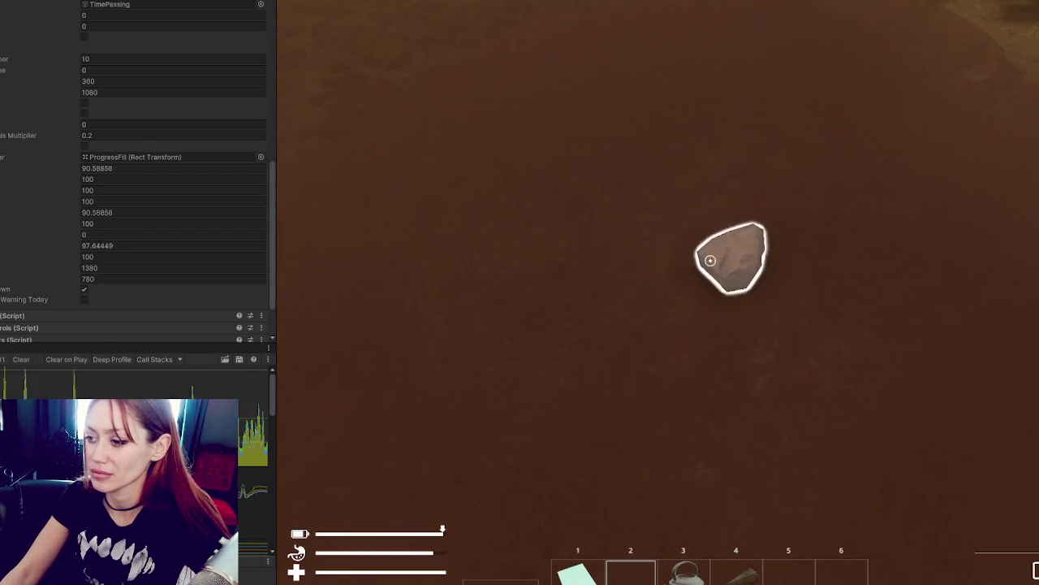
key("e")
Step: Fill the kettle at the water pump and plant the tomato sapling in the garden bed
key("3")
key("w")
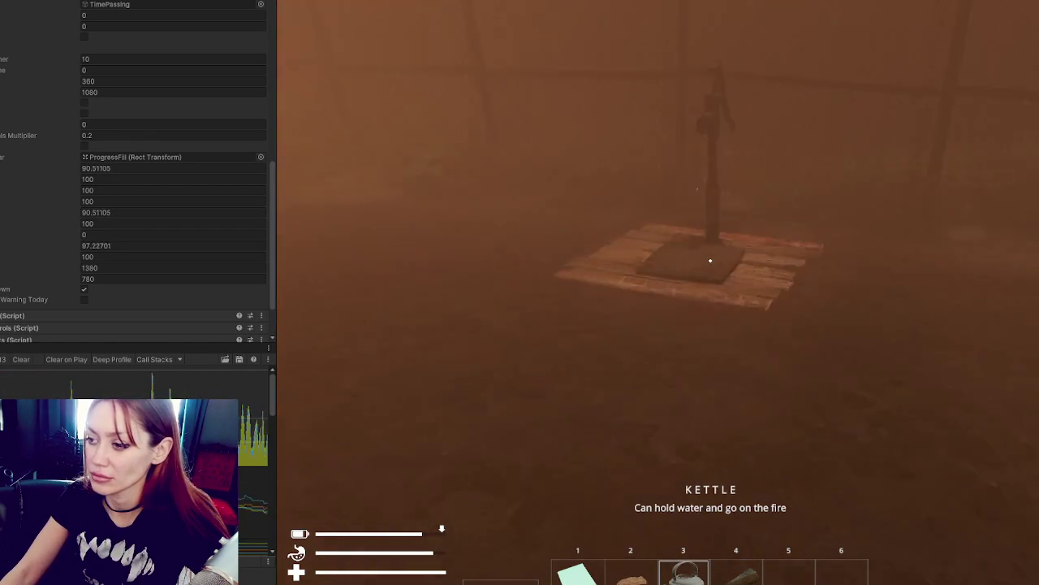
key("e")
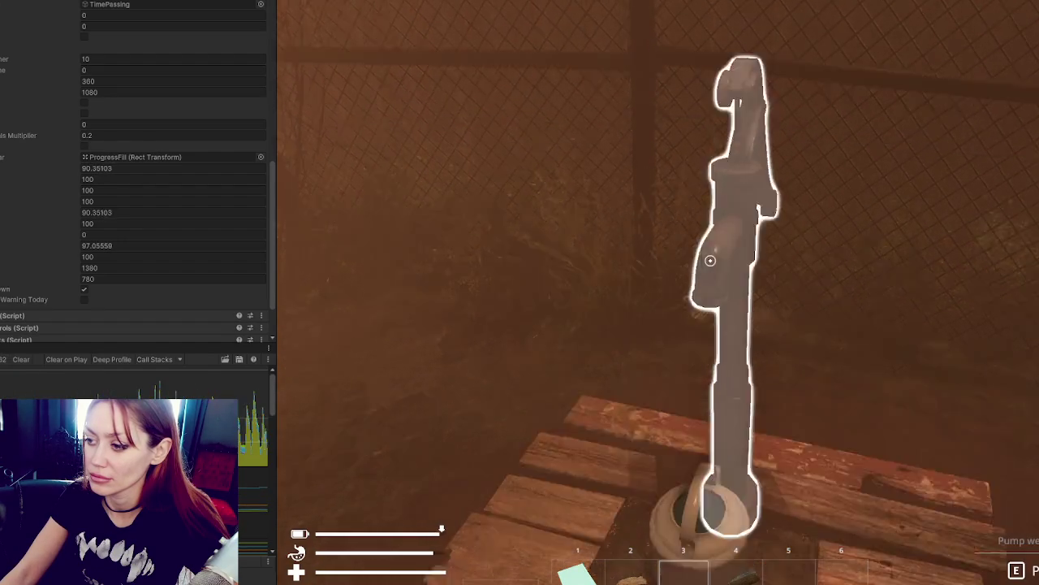
key("w")
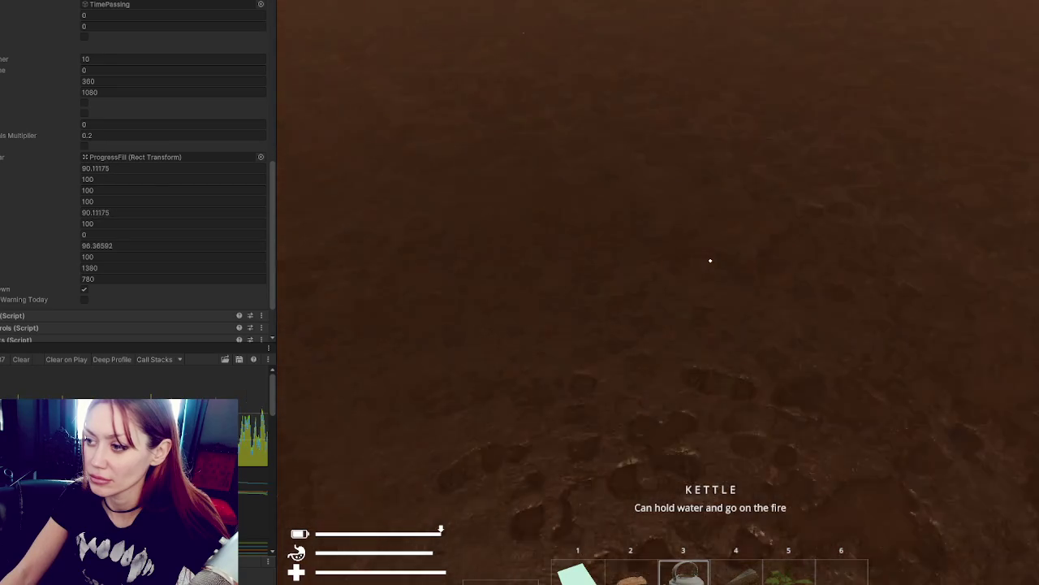
key("5")
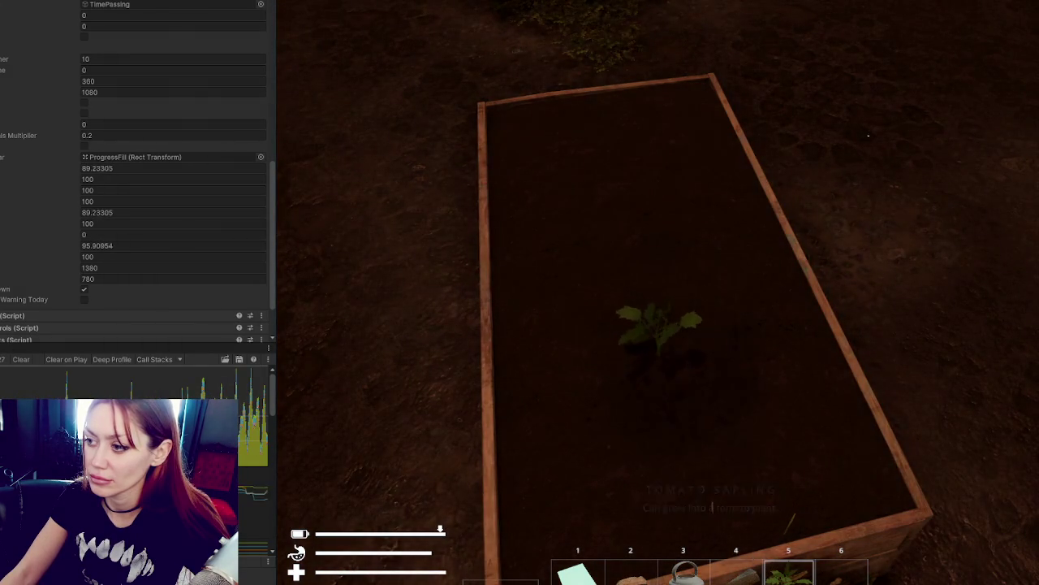
left_click(710, 261)
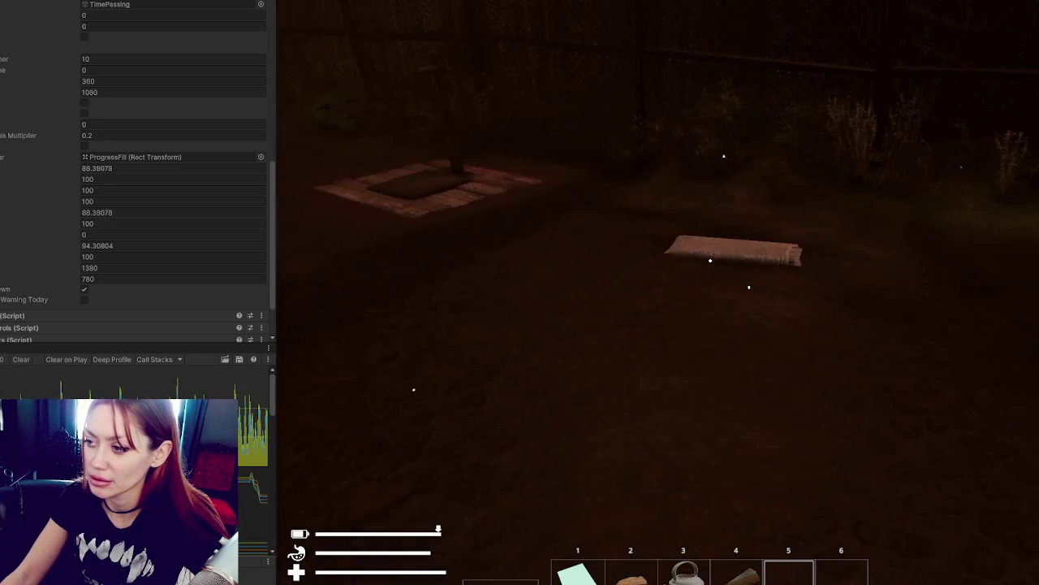
Step: Pick up the newspaper, craft a Newspaper Bed and place it on the ground
key("e")
key("Tab")
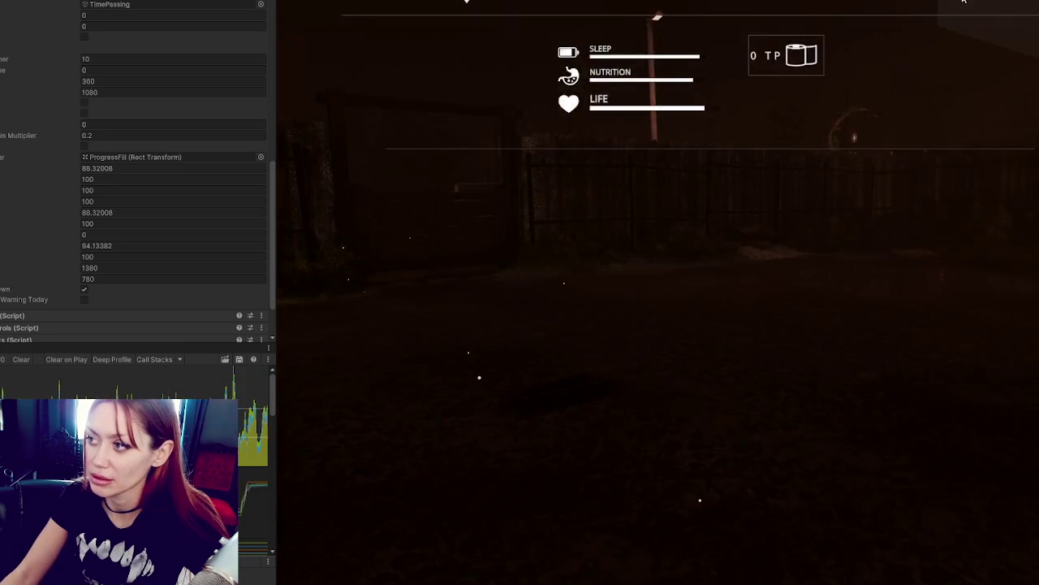
left_click(448, 74)
left_click(710, 260)
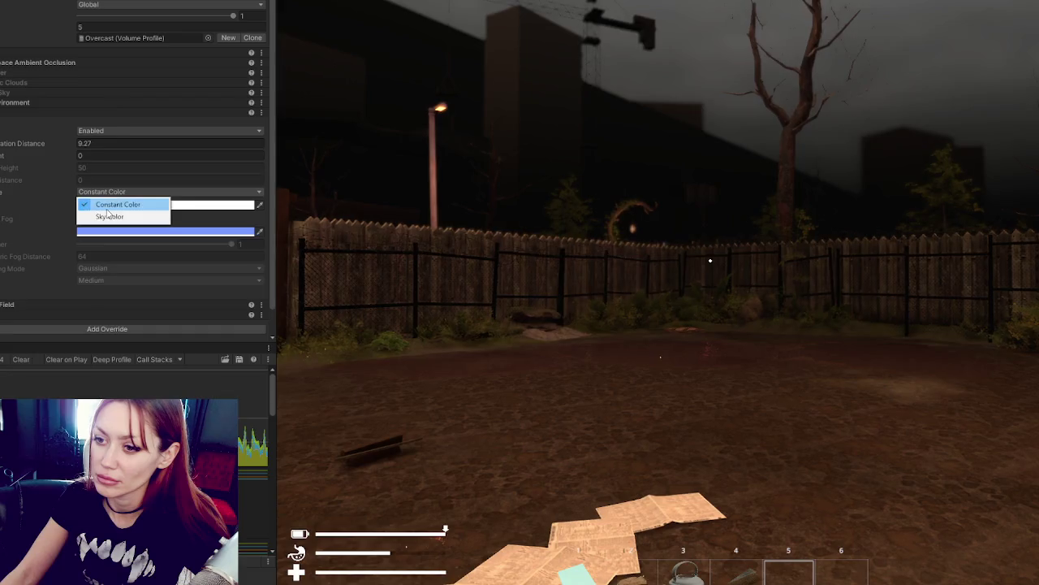
Step: Switch the fog colour to Sky Color and raise the attenuation distance to thin the fog
left_click(107, 214)
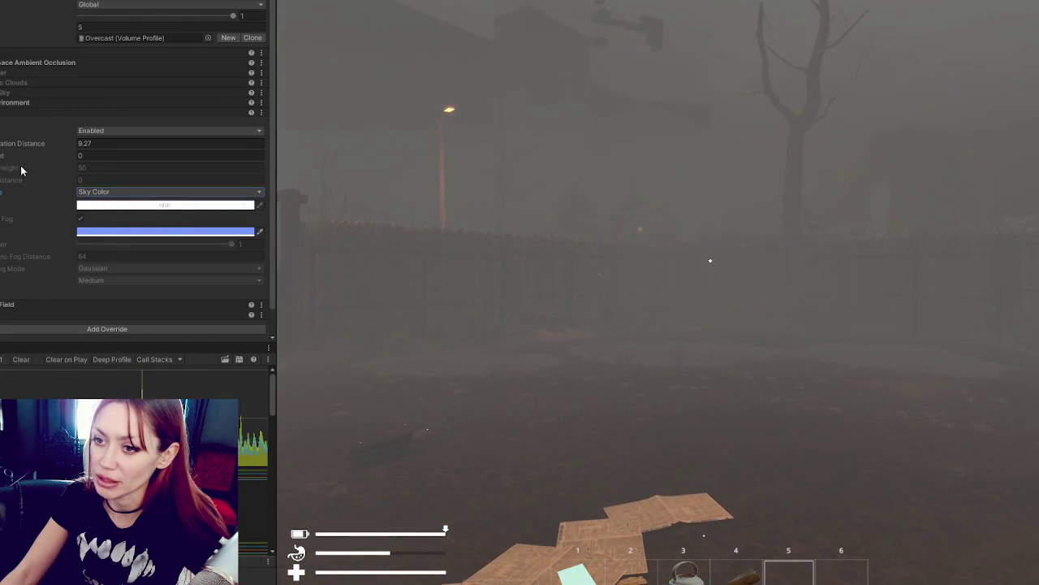
left_click_drag(4, 151, 251, 134)
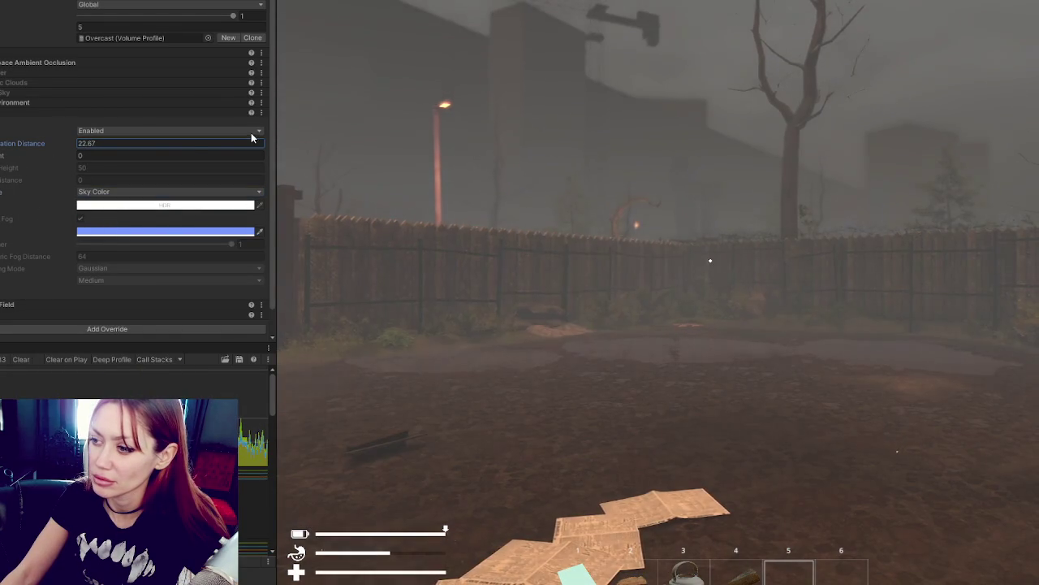
left_click_drag(189, 144, 211, 146)
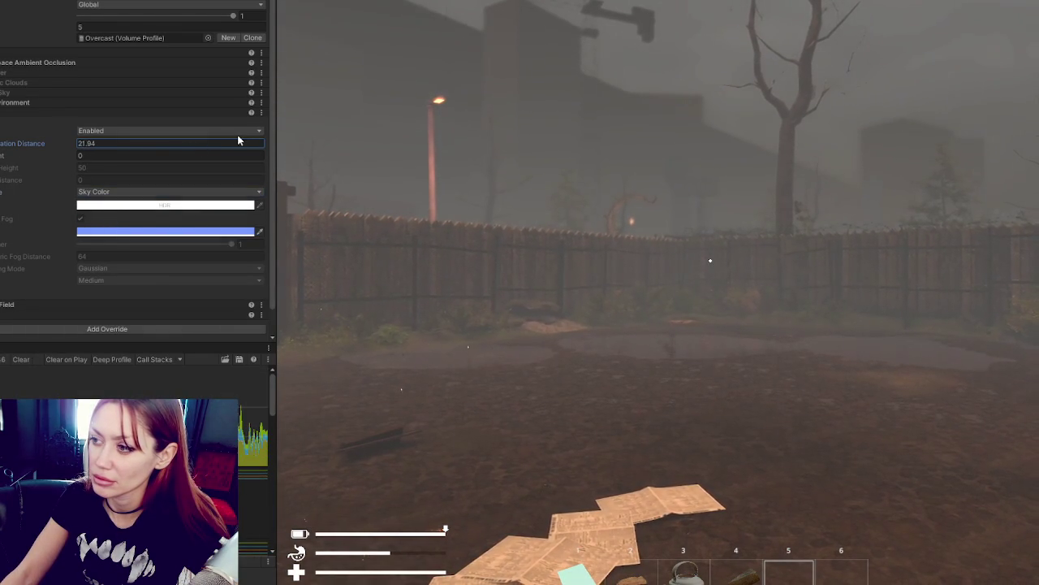
left_click(0, 113)
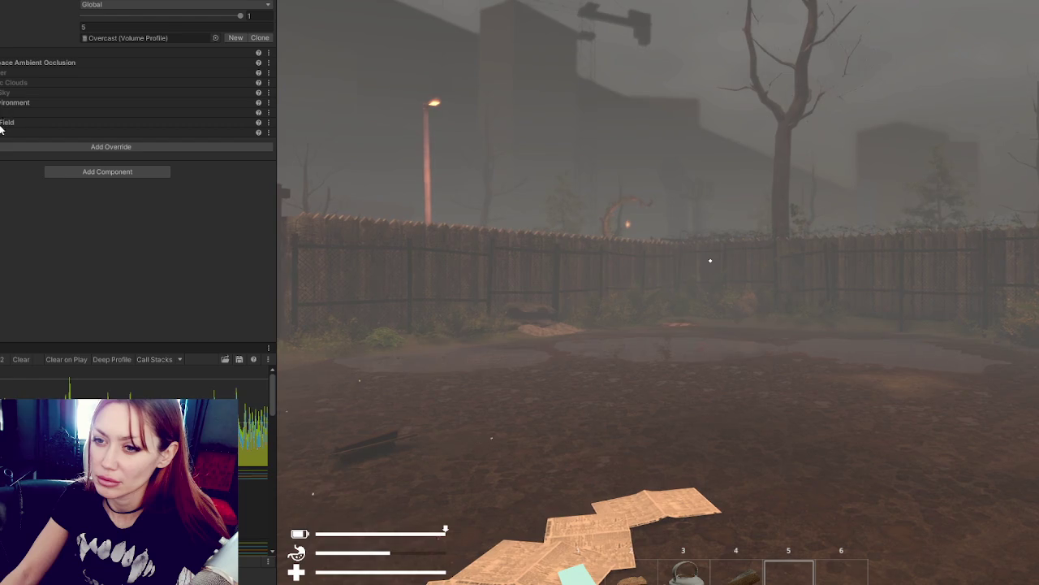
Step: Raise Exposure Compensation to about 13 and bring the TimeControls script into view
left_click(2, 132)
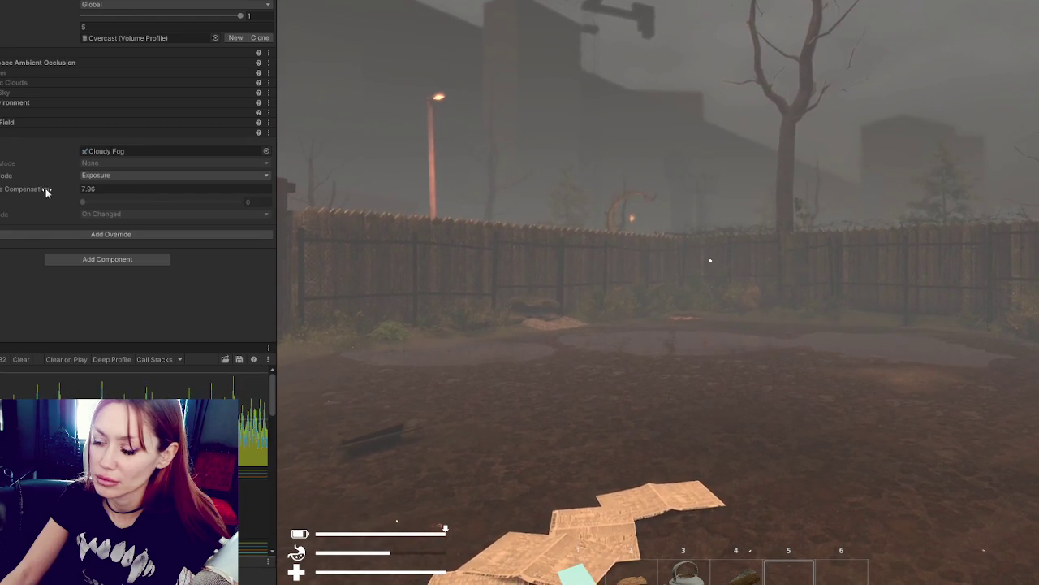
mouse_move(47, 191)
left_mouse_down()
mouse_move(101, 195)
mouse_move(51, 190)
mouse_move(71, 190)
left_mouse_up()
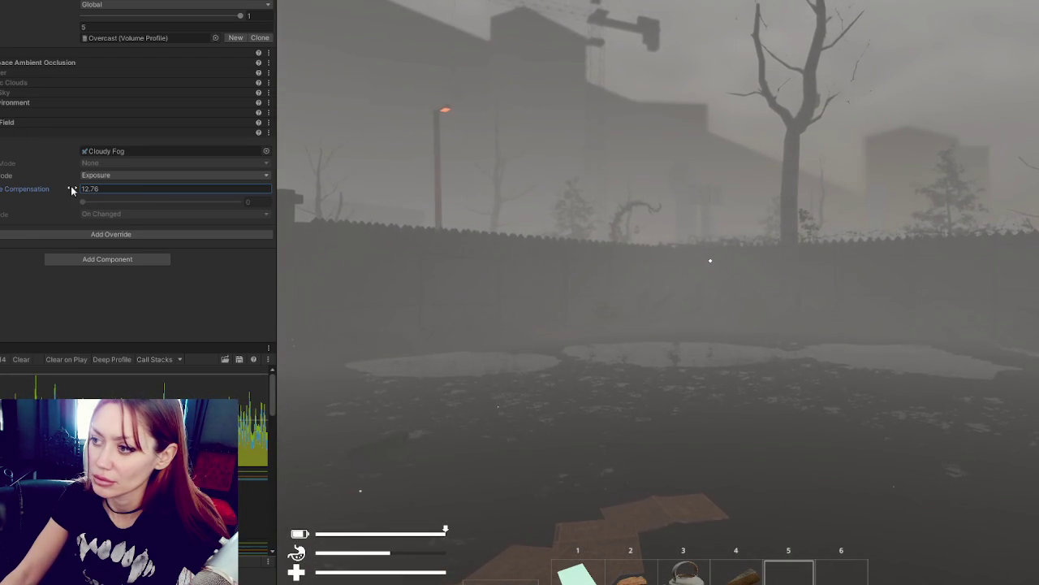
left_click(4, 102)
left_click(5, 102)
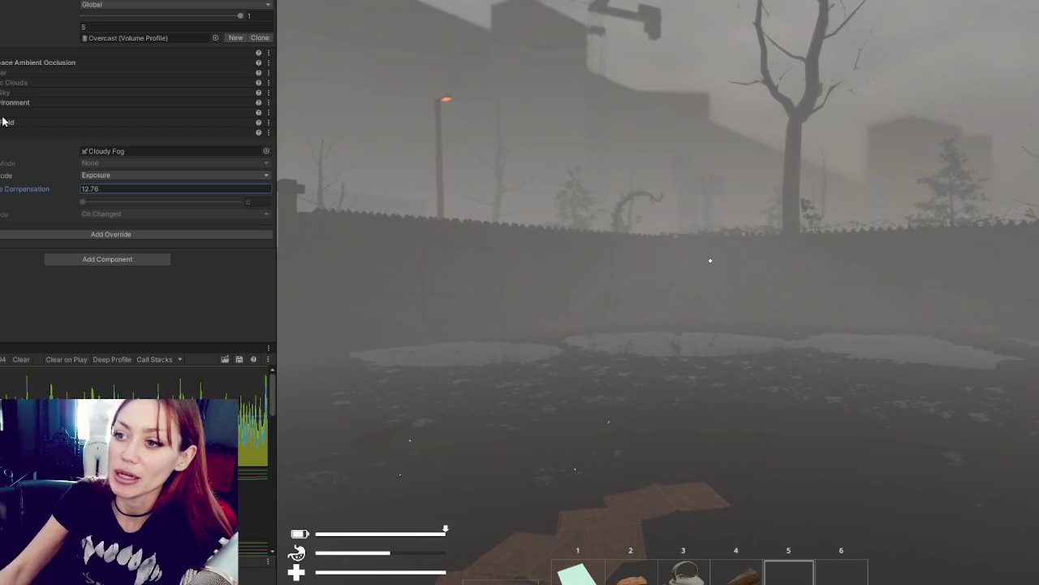
left_click(751, 297)
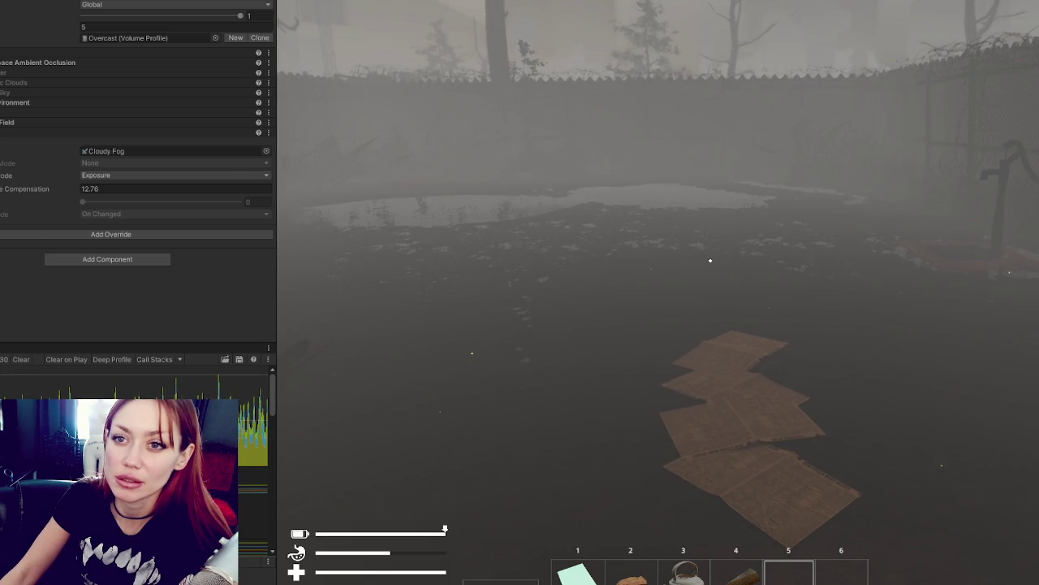
scroll(32, 73, "up", 15)
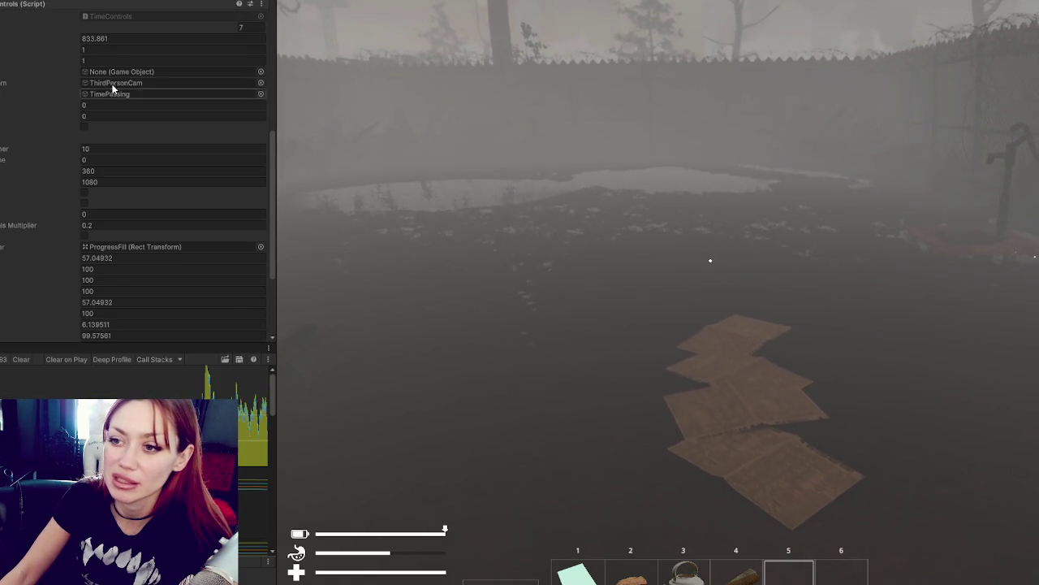
Step: Speed up in-game time by setting the TimeControls value to 50, then back to 1
left_click(118, 62)
type("50")
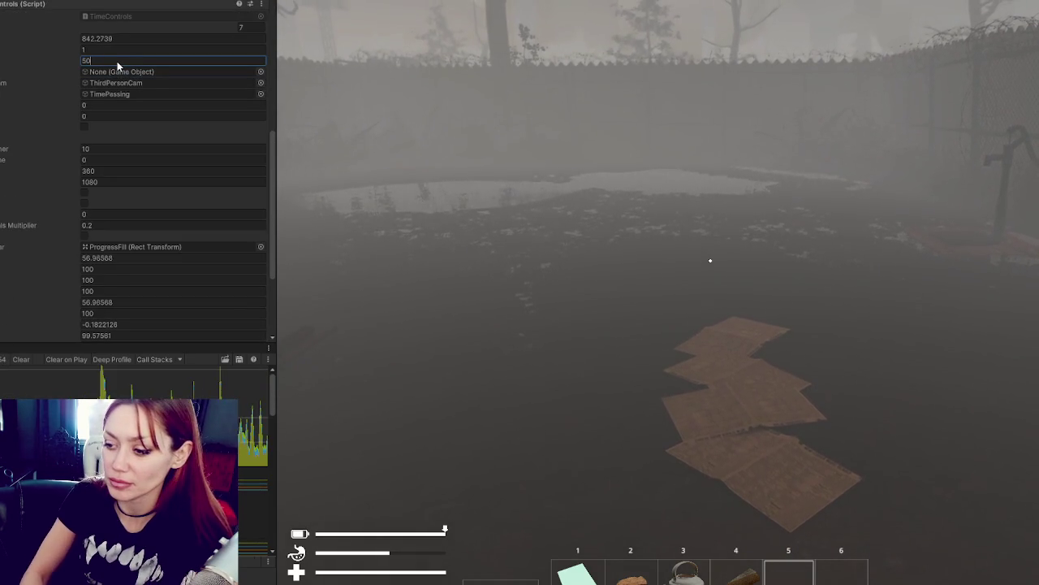
key("BackSpace")
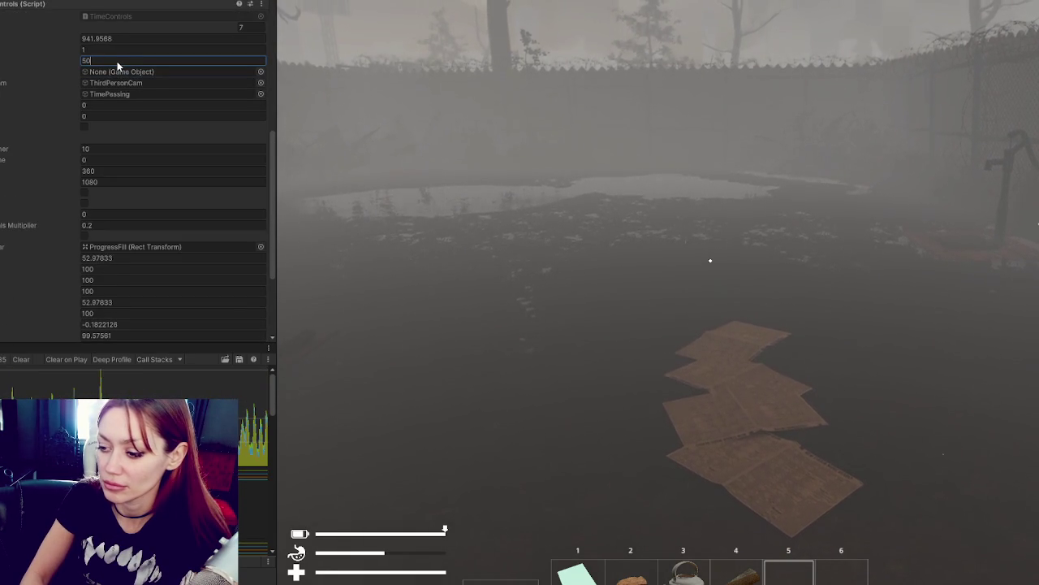
type("0")
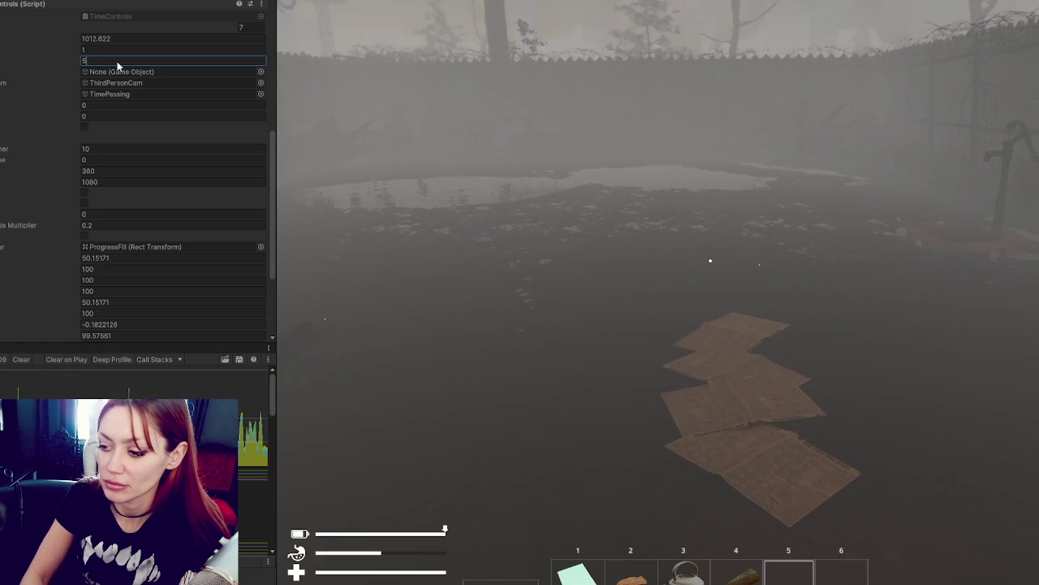
key("BackSpace")
type("12.76")
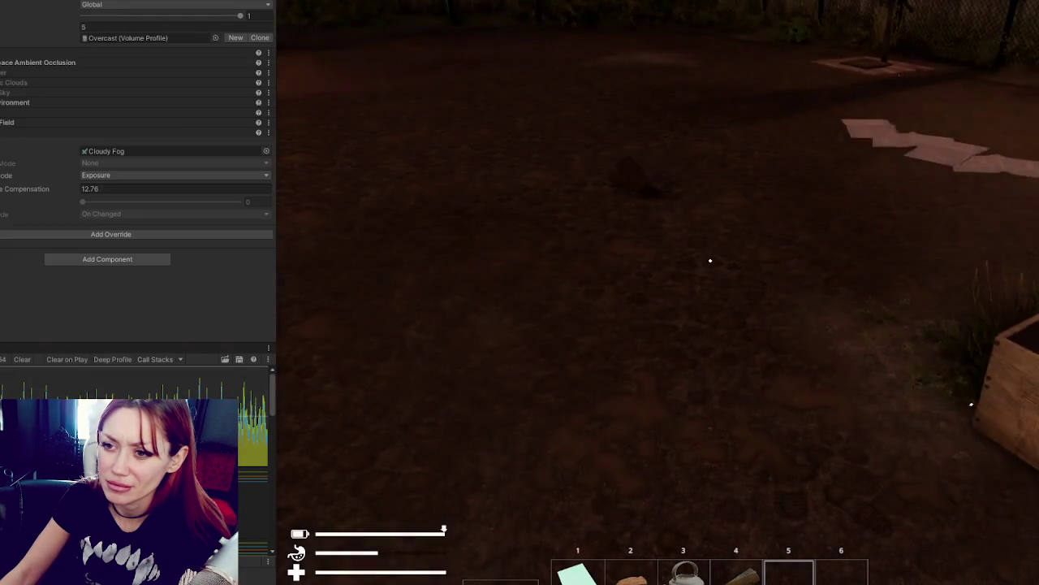
Step: Expand and collapse the Fog override, then raise night Exposure Compensation to 4.18
left_click(69, 111)
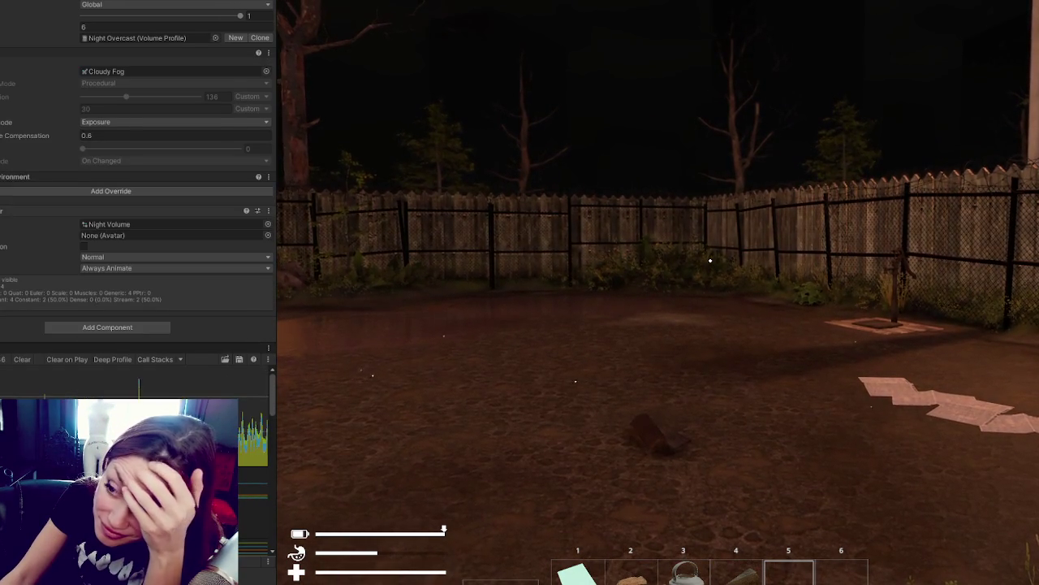
left_click(19, 111)
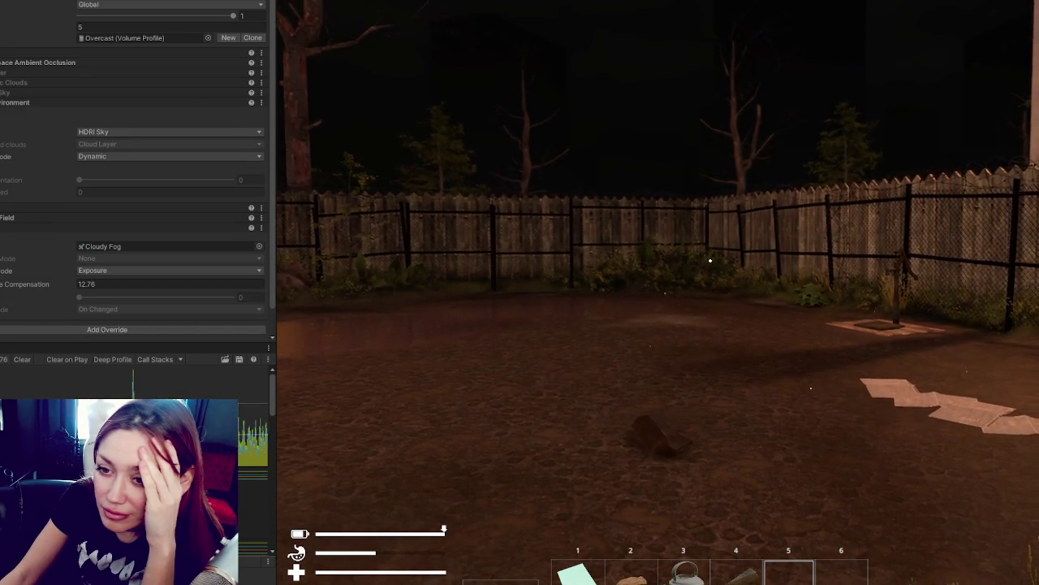
left_click_drag(2, 139, 75, 134)
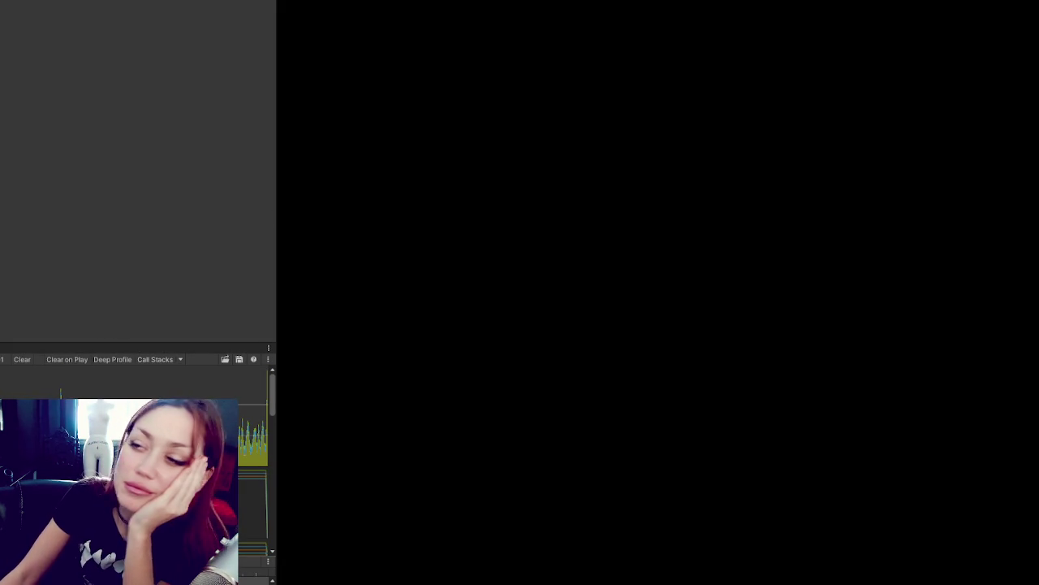
Step: Relaunch STRAIN in Play mode, continue the saved game, and select hotbar slot 5
key("ctrl+5")
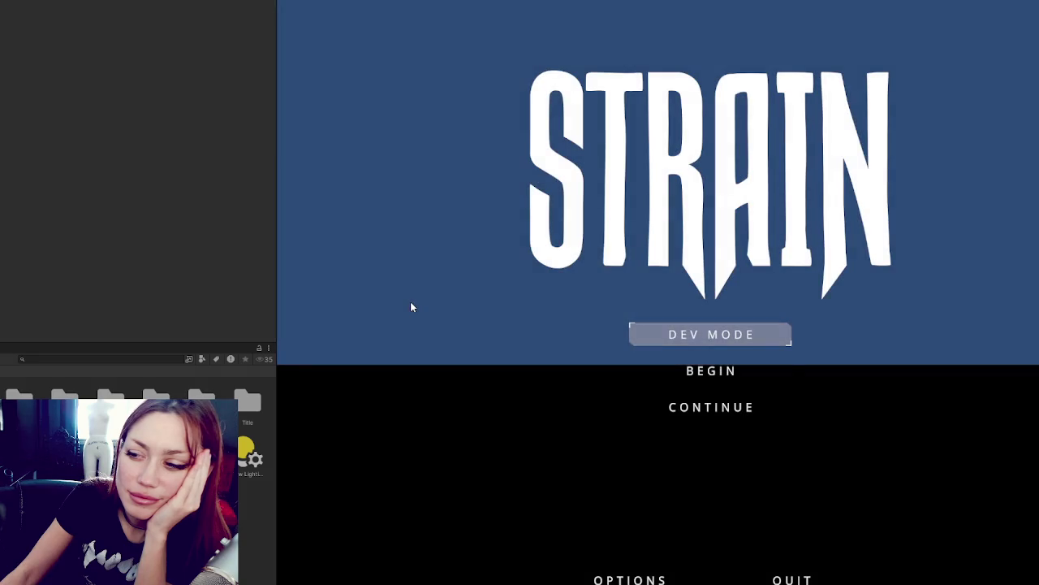
left_click(722, 406)
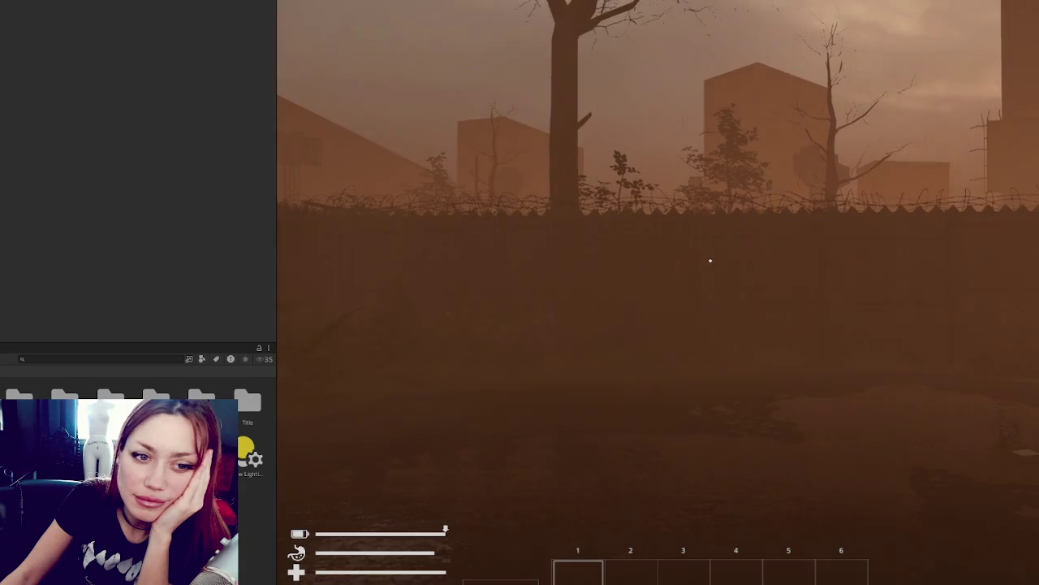
key("5")
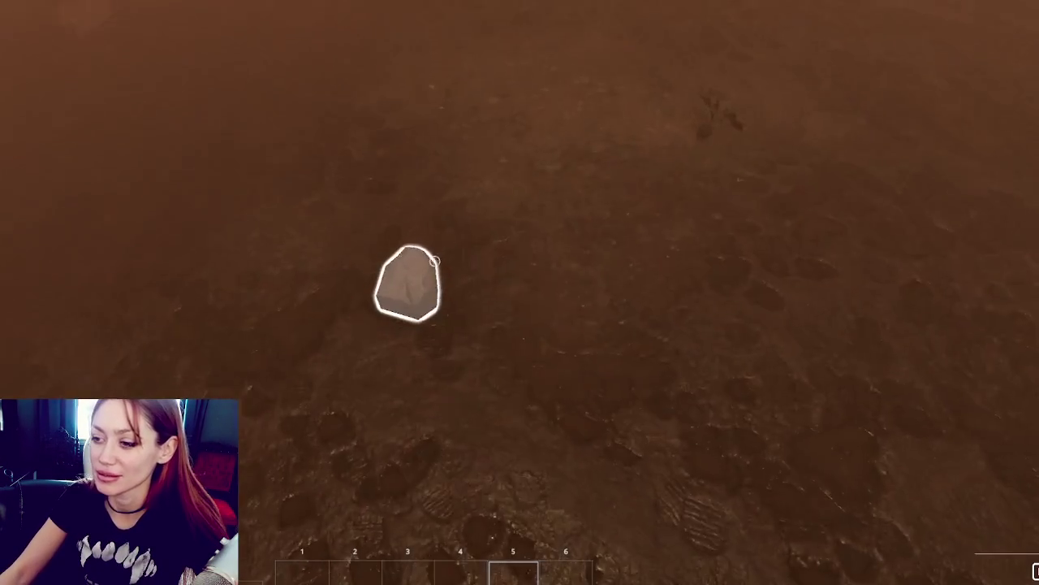
Step: Pick up the stone, booklet, kettle, tomato sapling and newspaper, and harvest the wildberries
left_click(435, 261)
left_click(435, 260)
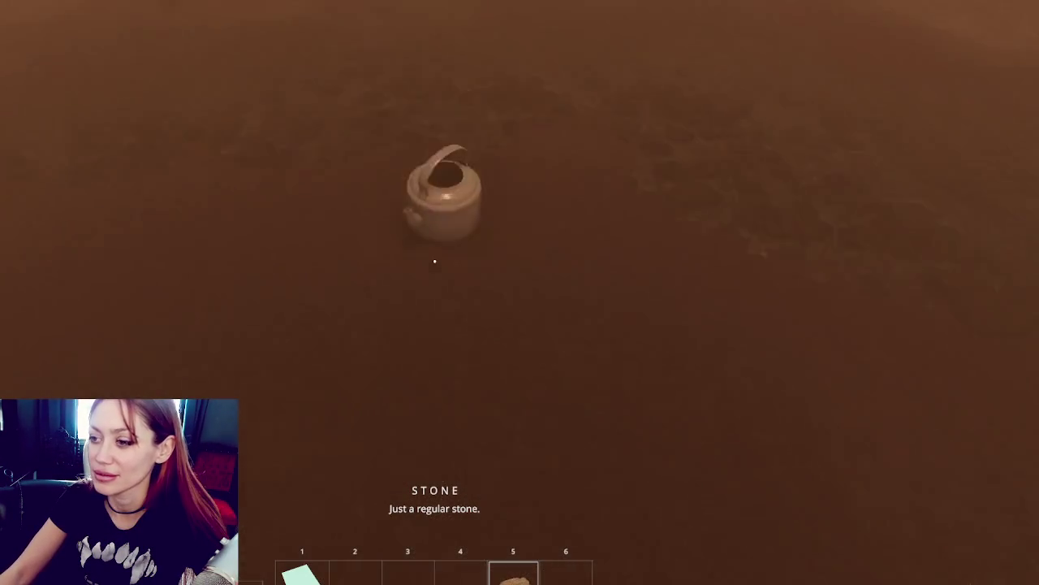
left_click(435, 261)
left_click(435, 261)
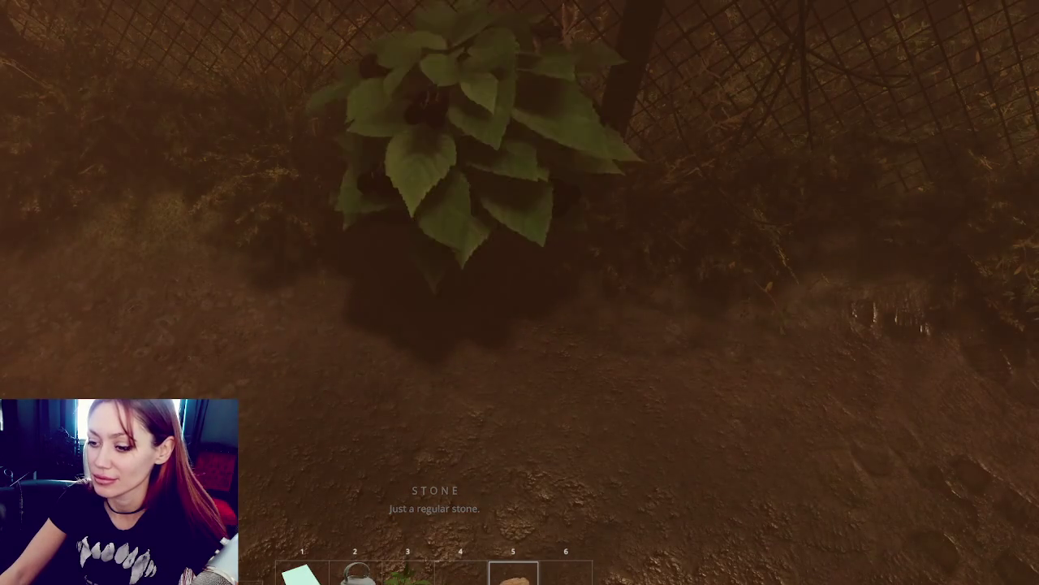
left_click(435, 261)
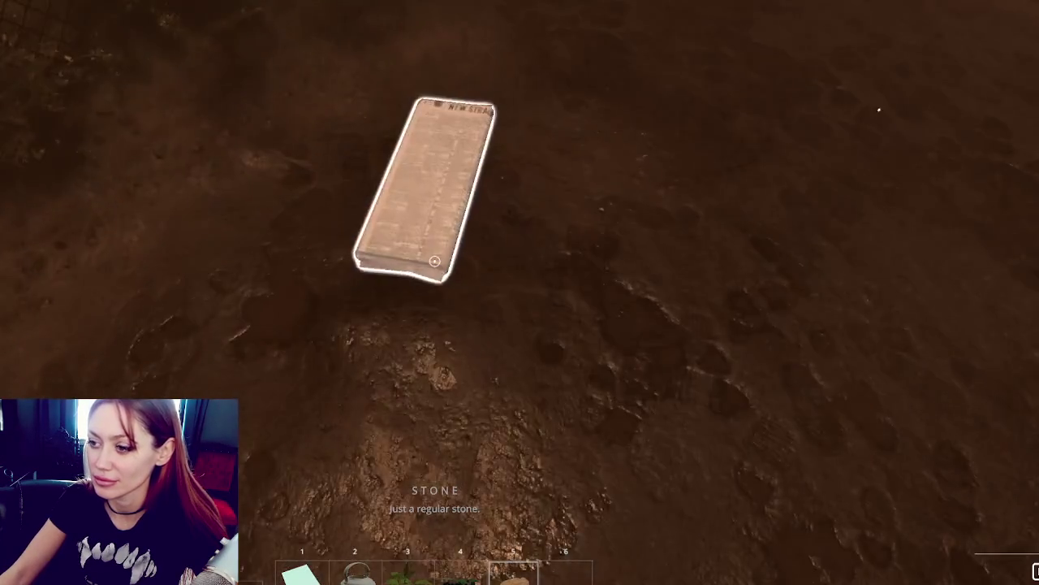
left_click(435, 261)
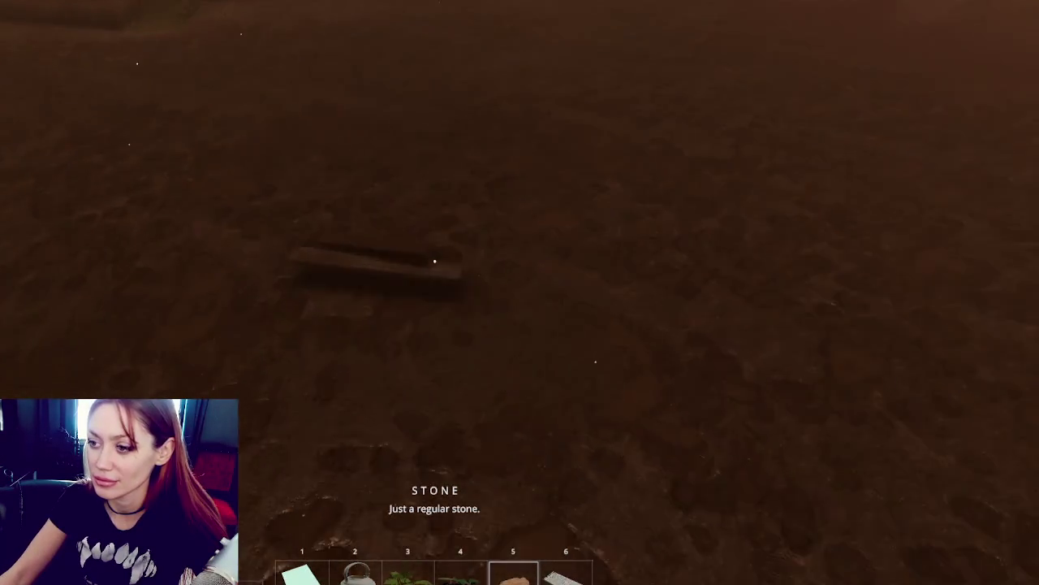
Step: Plant the tomato sapling from slot 3 in the raised bed
key("6")
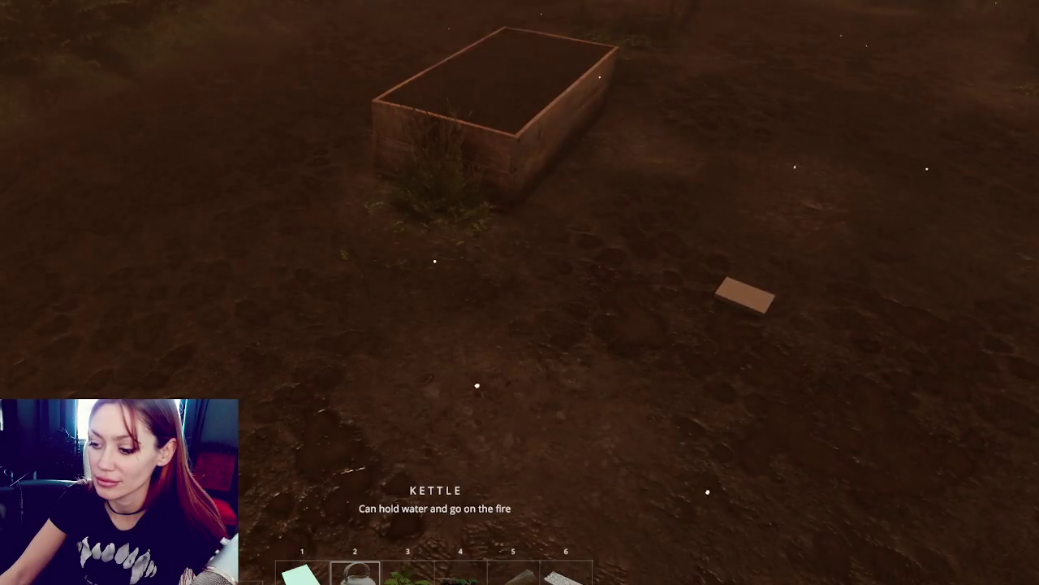
key("3")
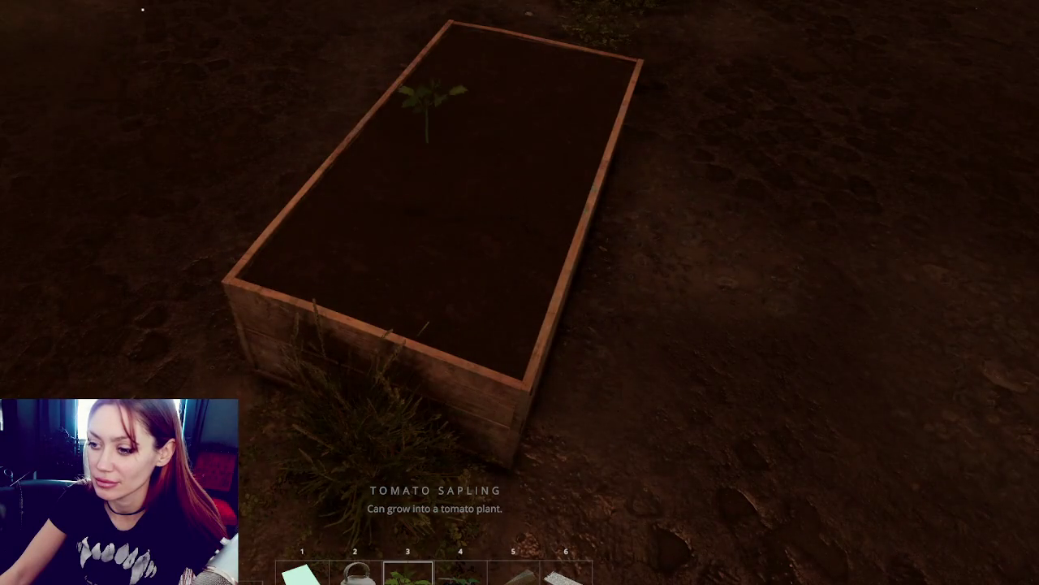
left_click(519, 292)
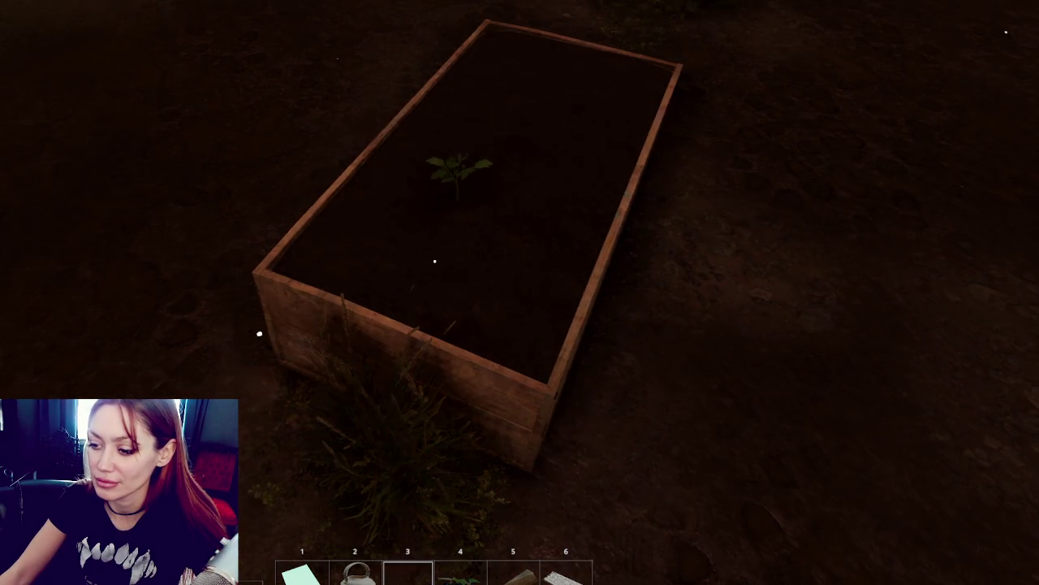
Step: Equip the kettle from slot 2 and fill it at the well
key("4")
key("2")
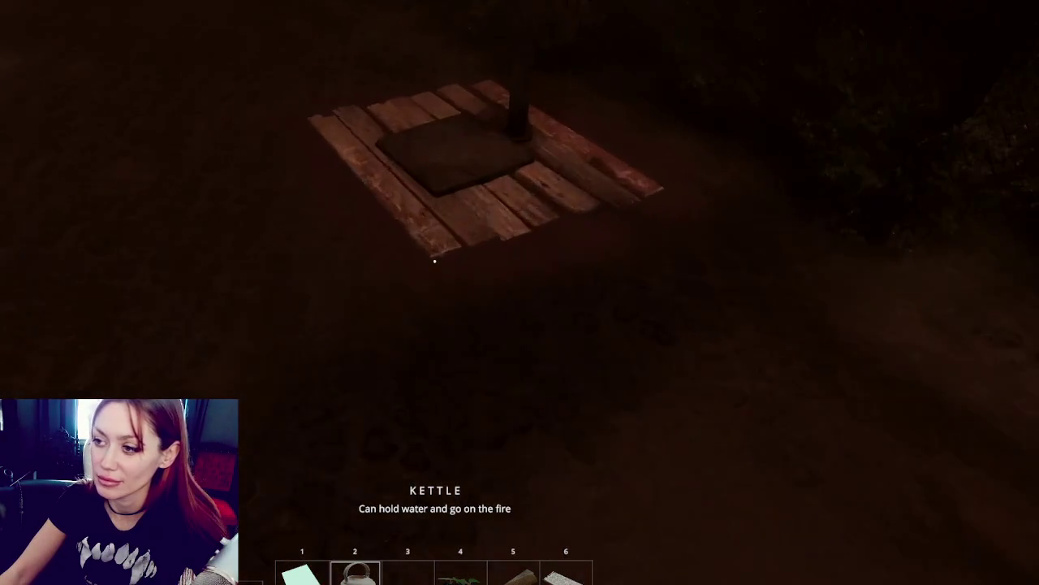
key("e")
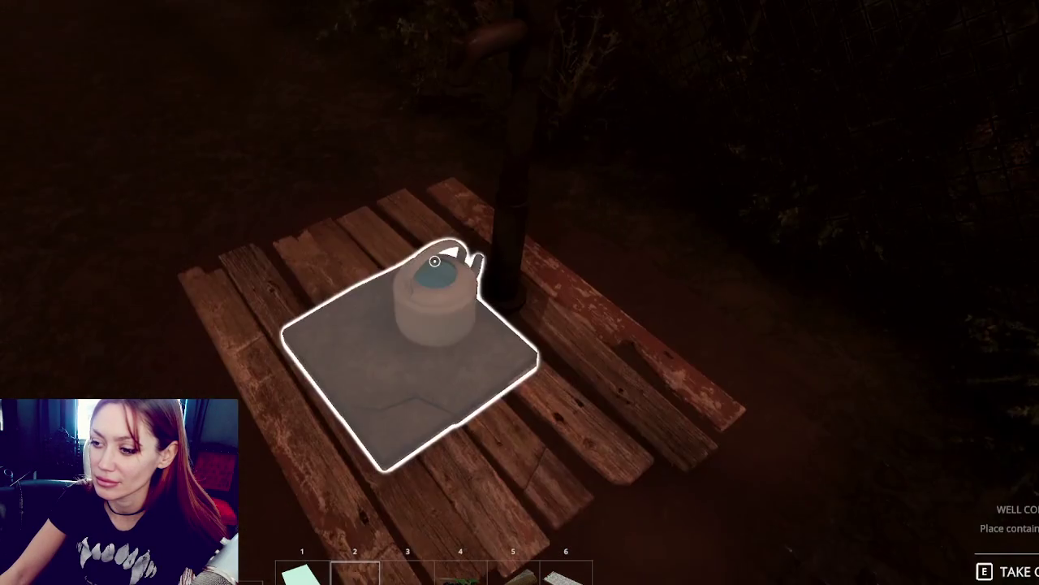
key("e")
key("e")
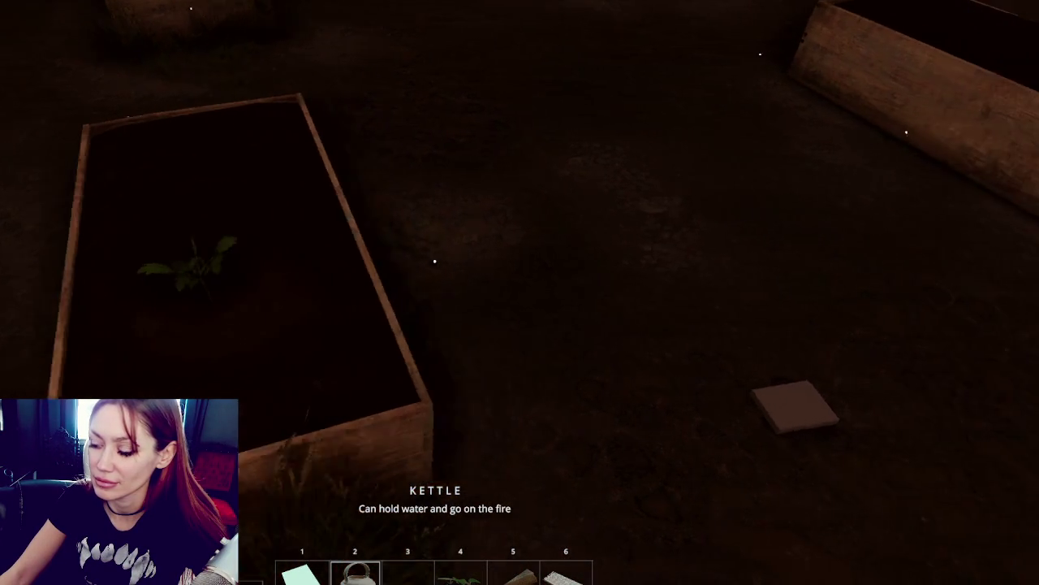
Step: Pick up the floor booklet and read it to learn a new buildable
key("e")
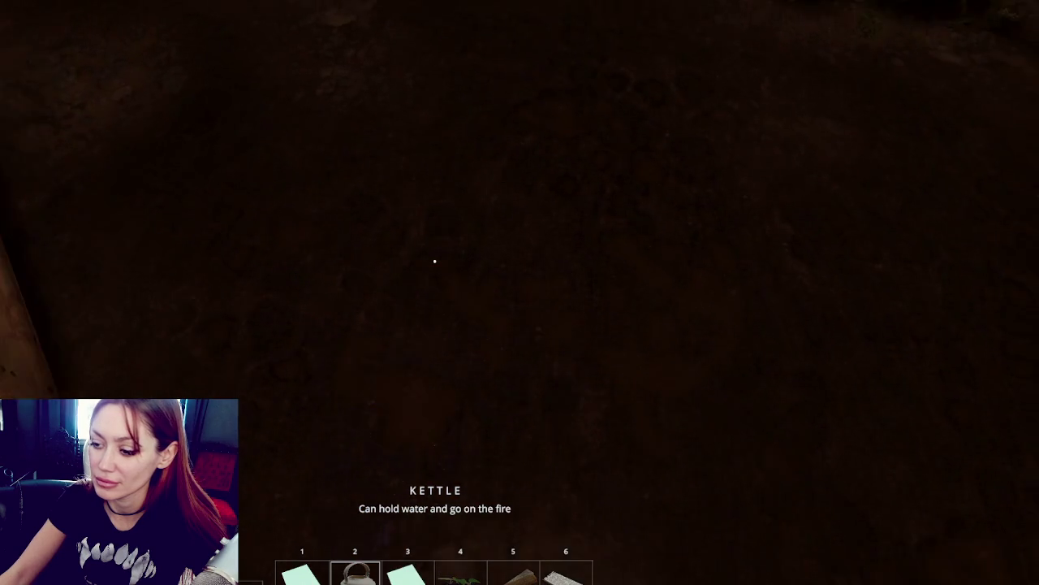
scroll(434, 261, "down", 2)
scroll(435, 261, "up", 1)
left_click(435, 262)
scroll(435, 261, "down", 2)
scroll(434, 262, "up", 4)
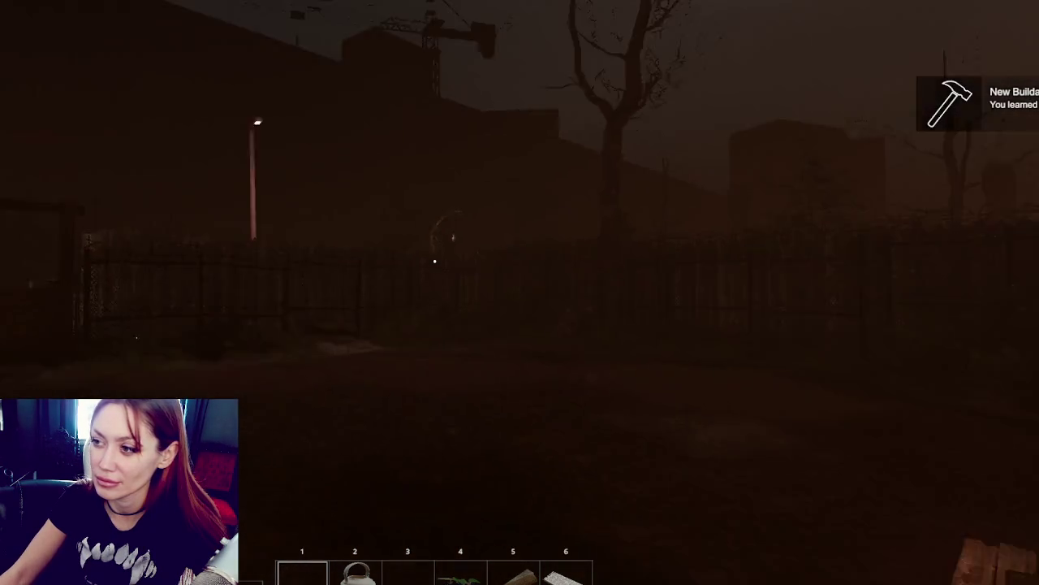
Step: Place a Newspaper Bed on the ground, then collapse Visual Environment in the Rainy volume
key("Tab")
left_click(171, 73)
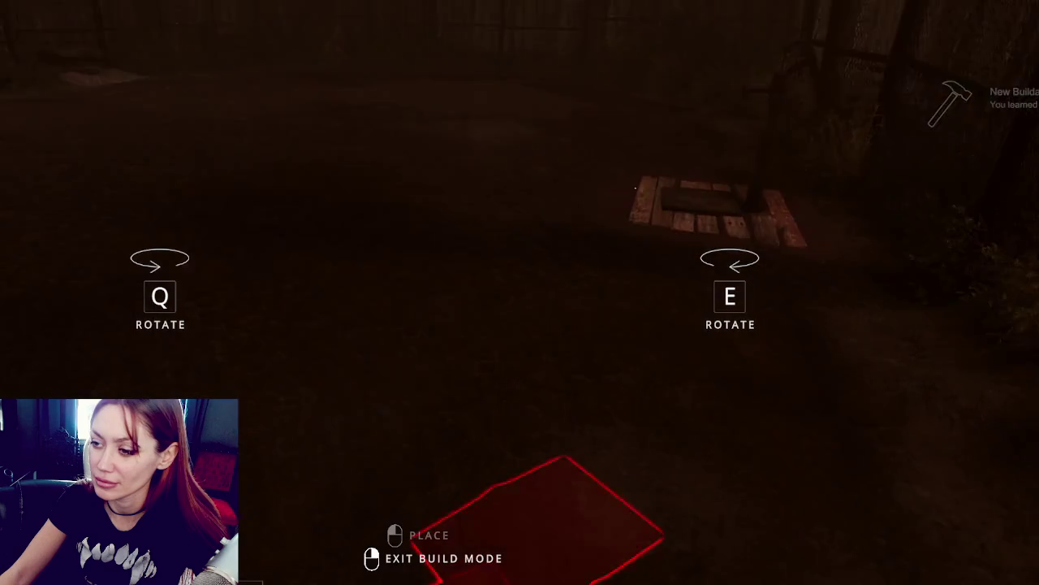
left_click(435, 261)
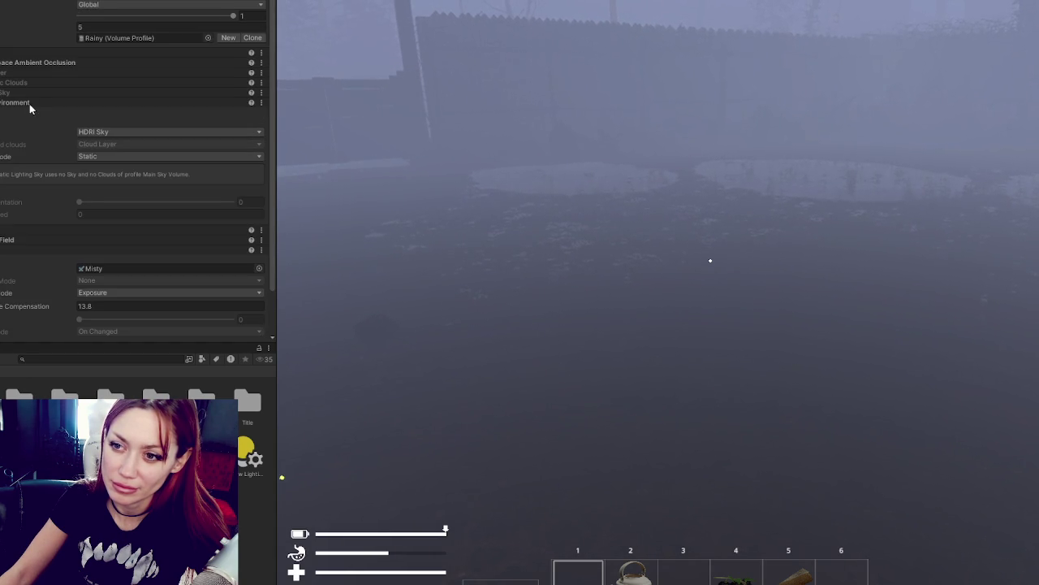
left_click(30, 104)
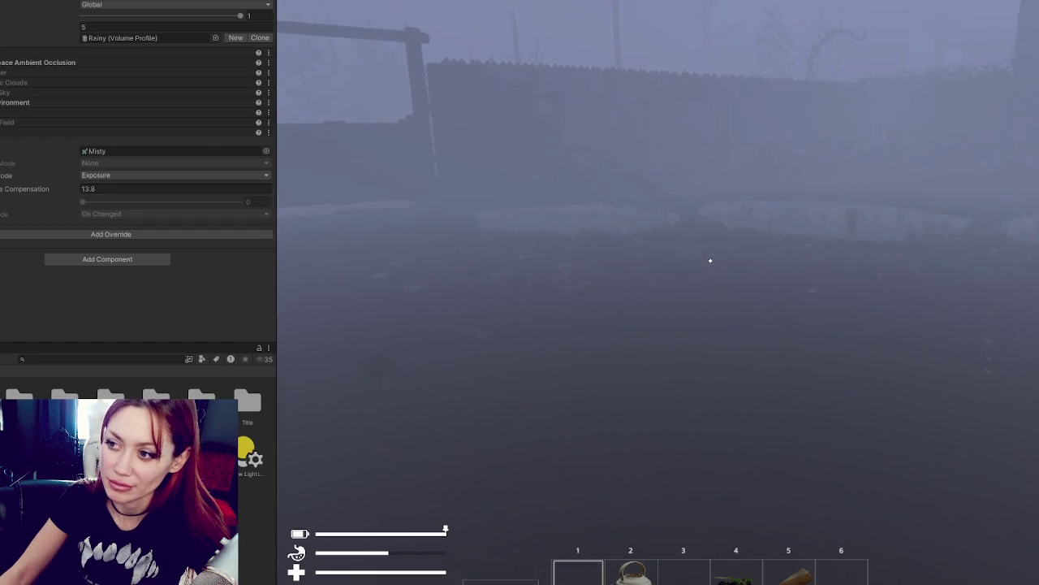
Step: Set Rainy Depth of Field to Custom with near/far sample counts 3 and radii 1
left_click(160, 134)
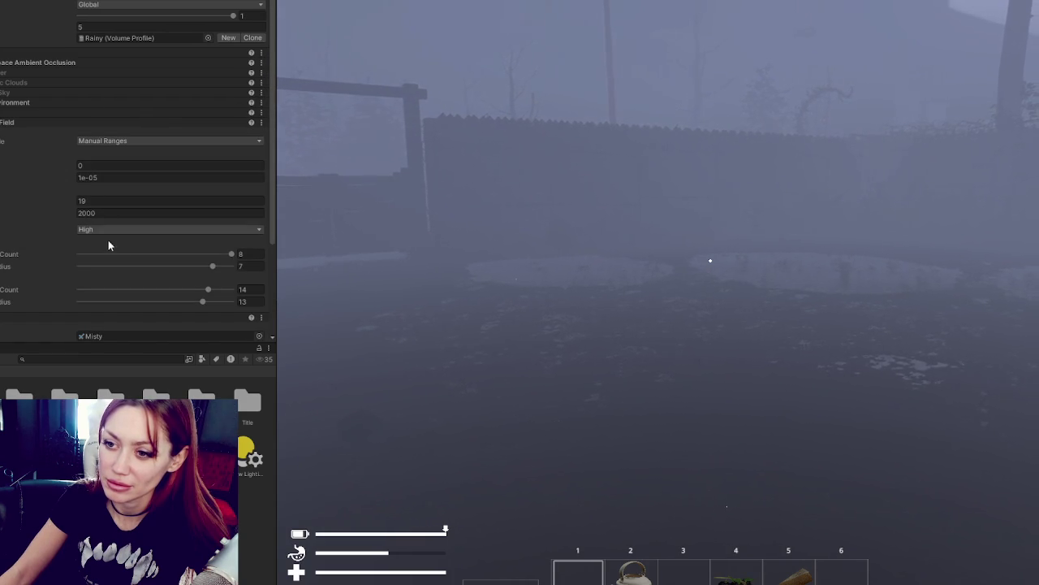
left_click(130, 205)
left_click(366, 244)
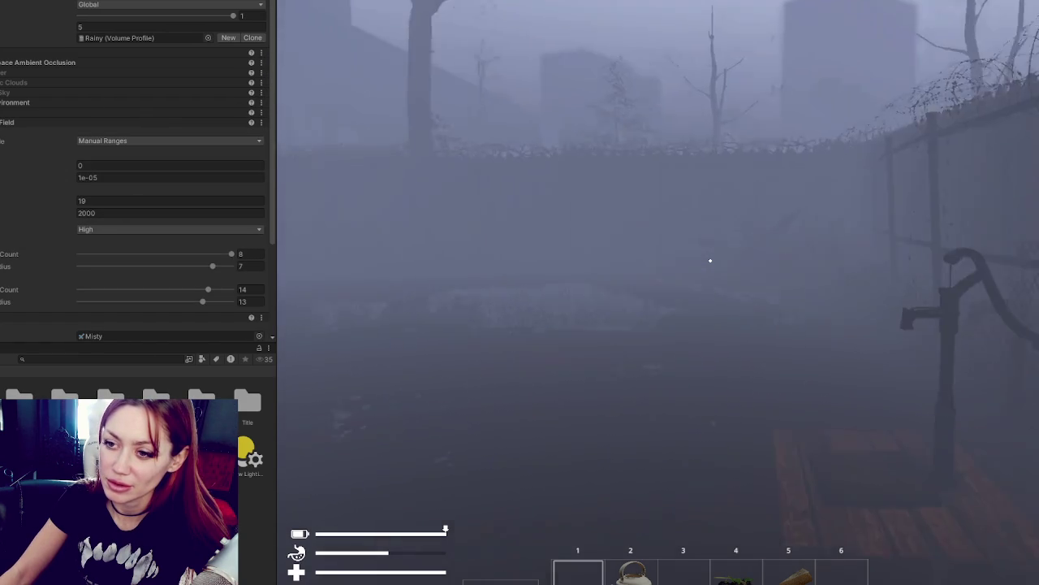
key("Escape")
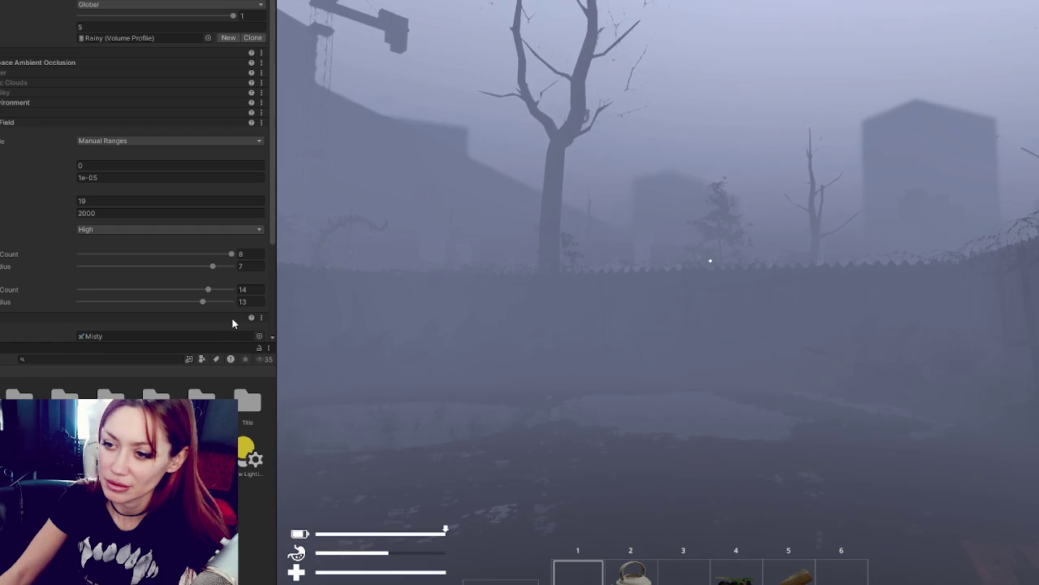
type("1")
left_click(250, 268)
type("1")
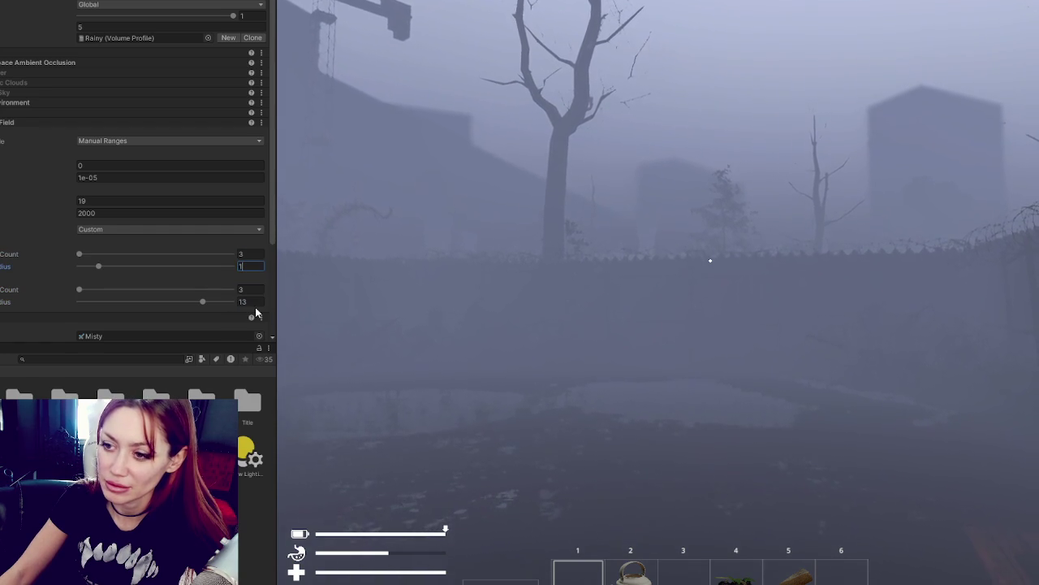
left_click(251, 302)
type("1")
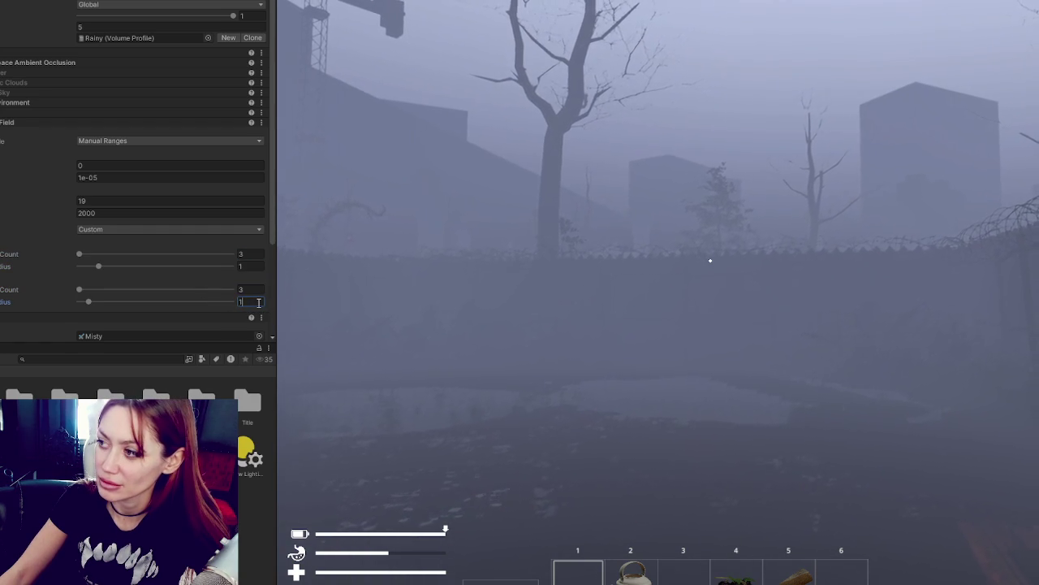
scroll(198, 283, "down", 3)
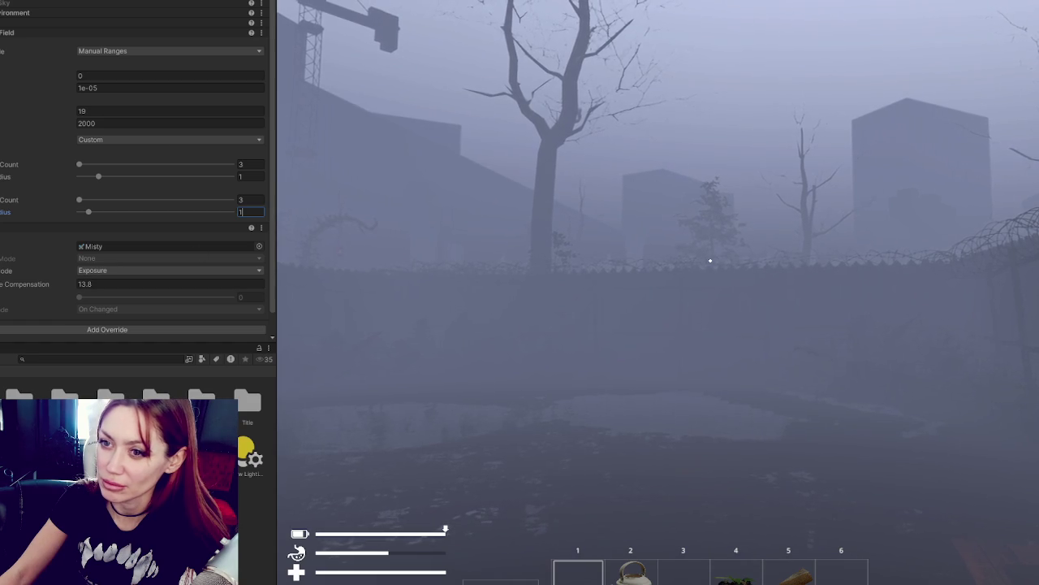
scroll(215, 173, "up", 6)
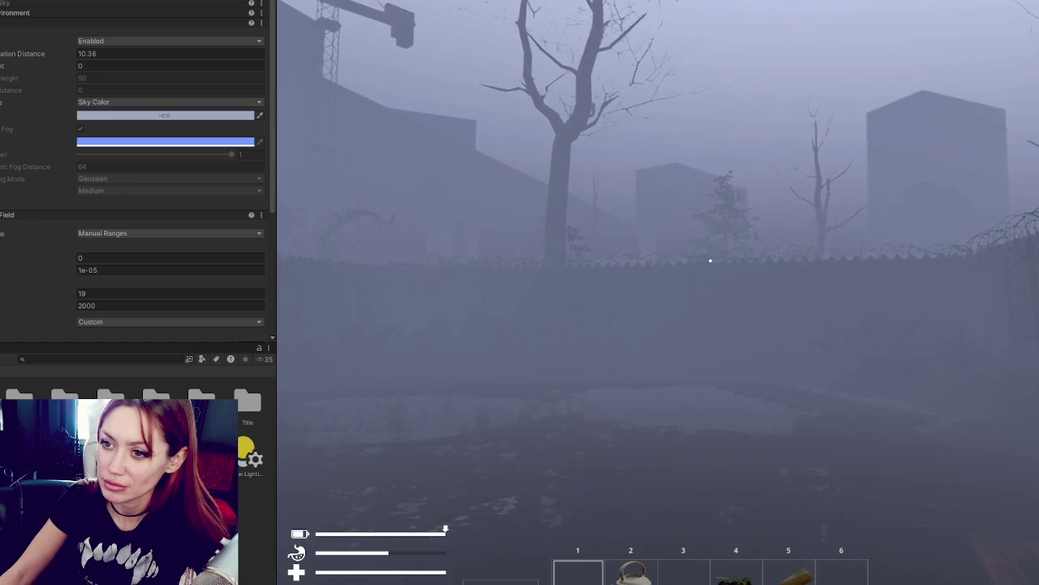
Step: Preview volumetric fog, turn it back off, and raise fog attenuation distance to 15.62
left_click(79, 128)
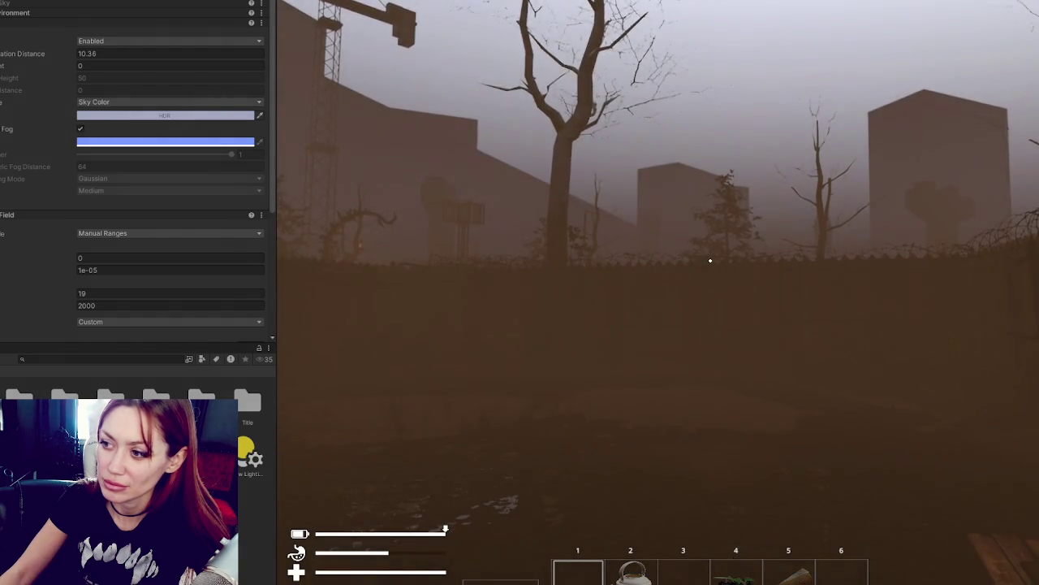
left_click(79, 128)
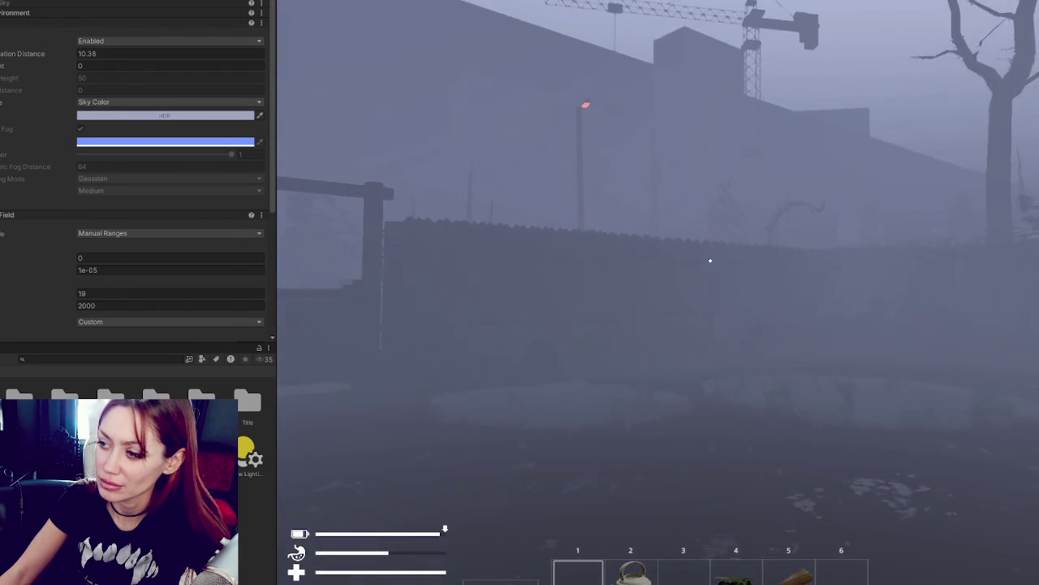
key("shift+w")
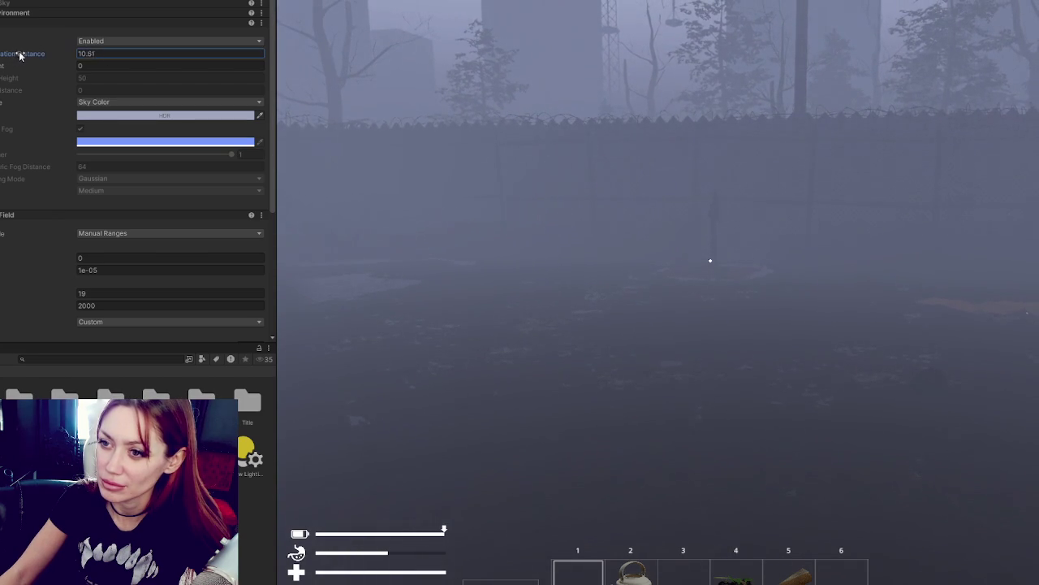
left_click_drag(58, 53, 170, 65)
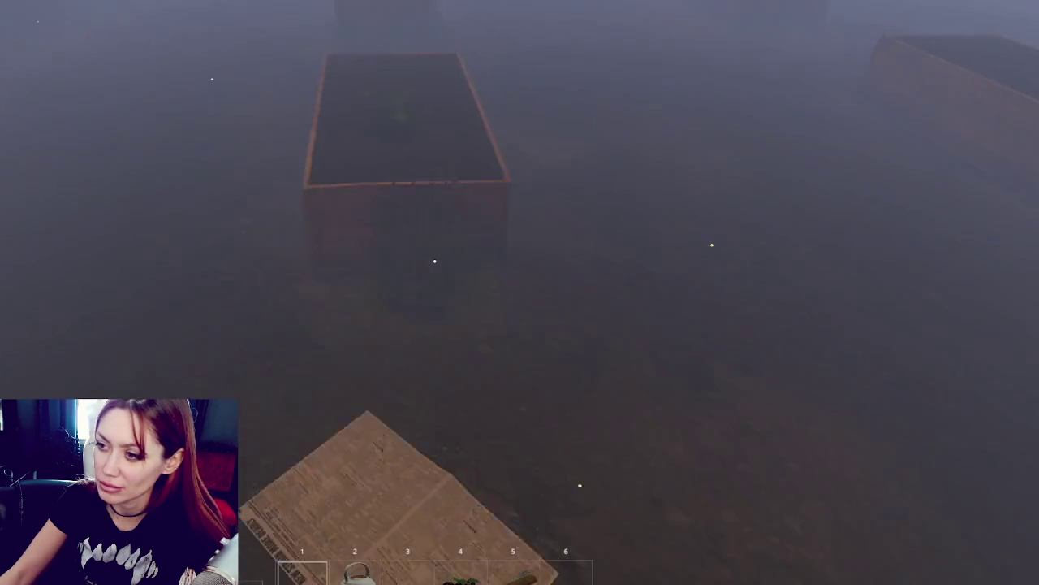
Step: Equip the kettle from slot 2, fill it at the water pump, and take it back
key("2")
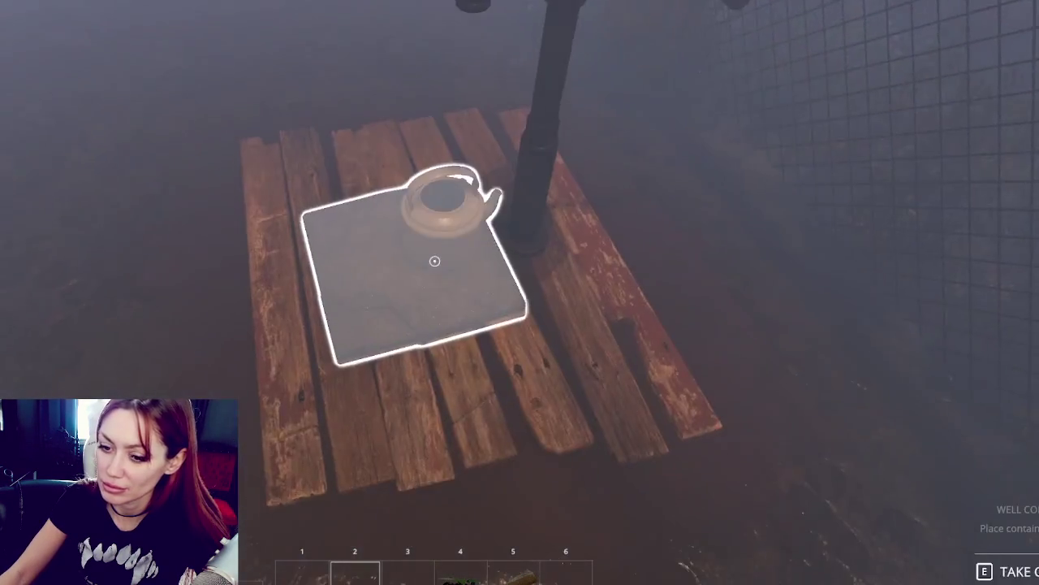
left_click(434, 261)
left_click(519, 292)
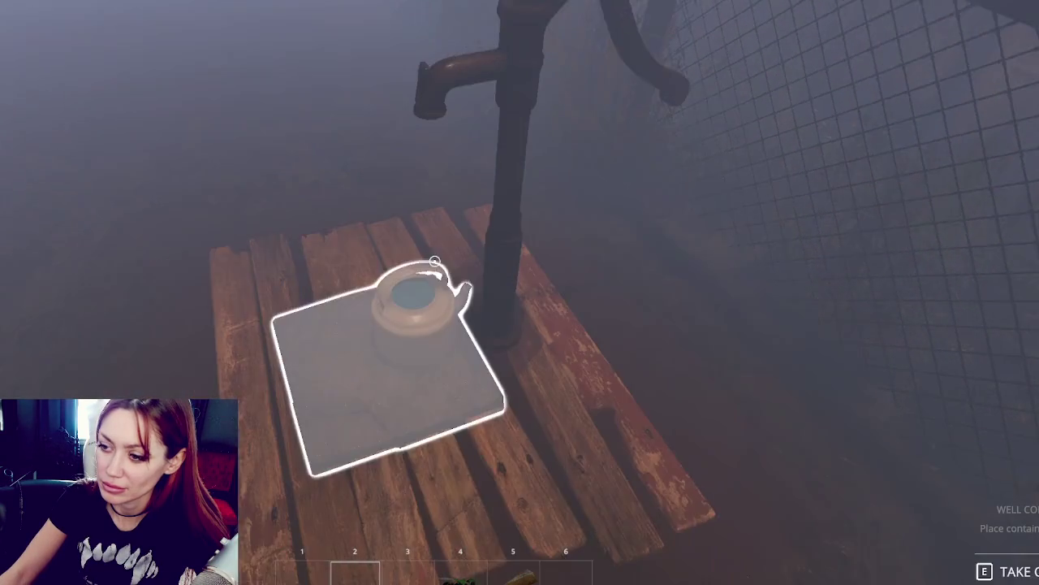
left_click(433, 262)
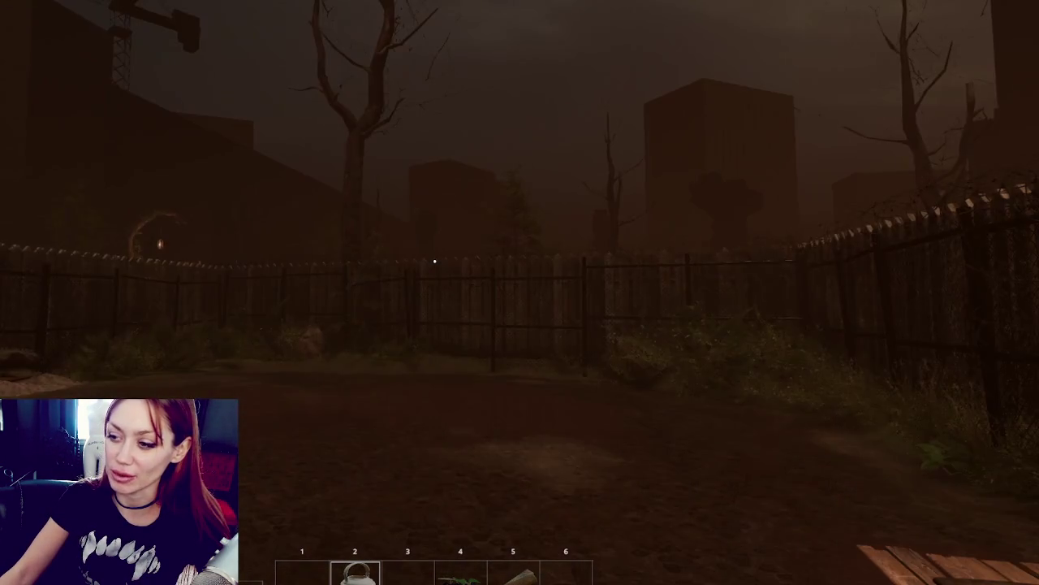
key("w")
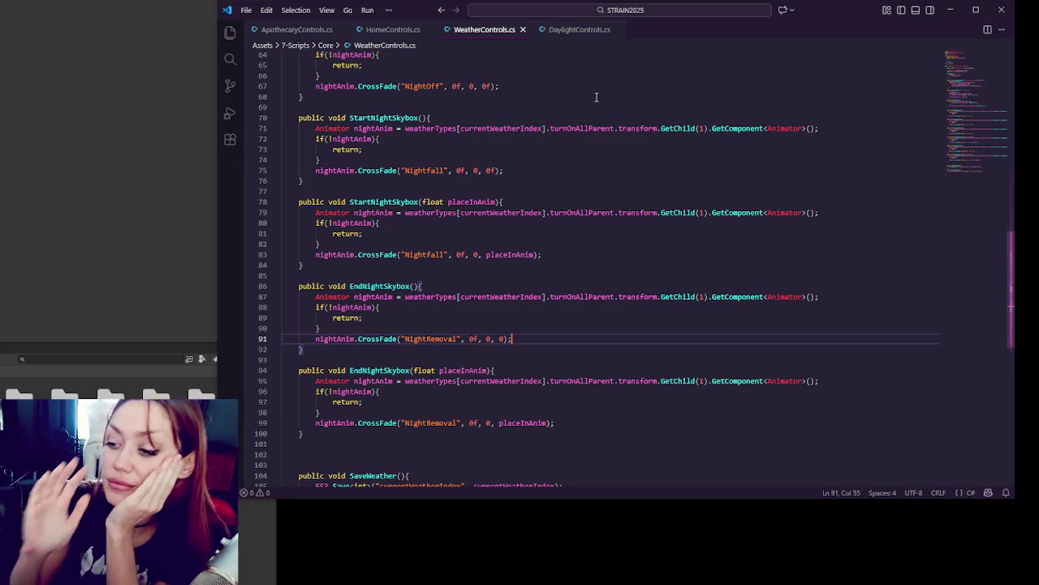
Step: Review the night skybox methods in WeatherControls.cs, then bring up DaylightControls.cs
scroll(596, 97, "up", 9)
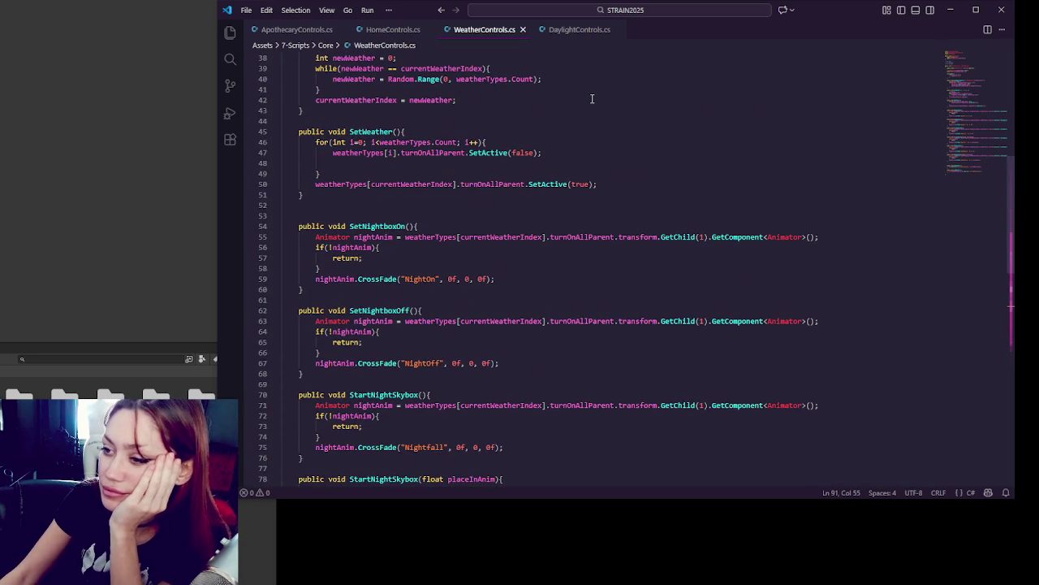
scroll(592, 98, "up", 5)
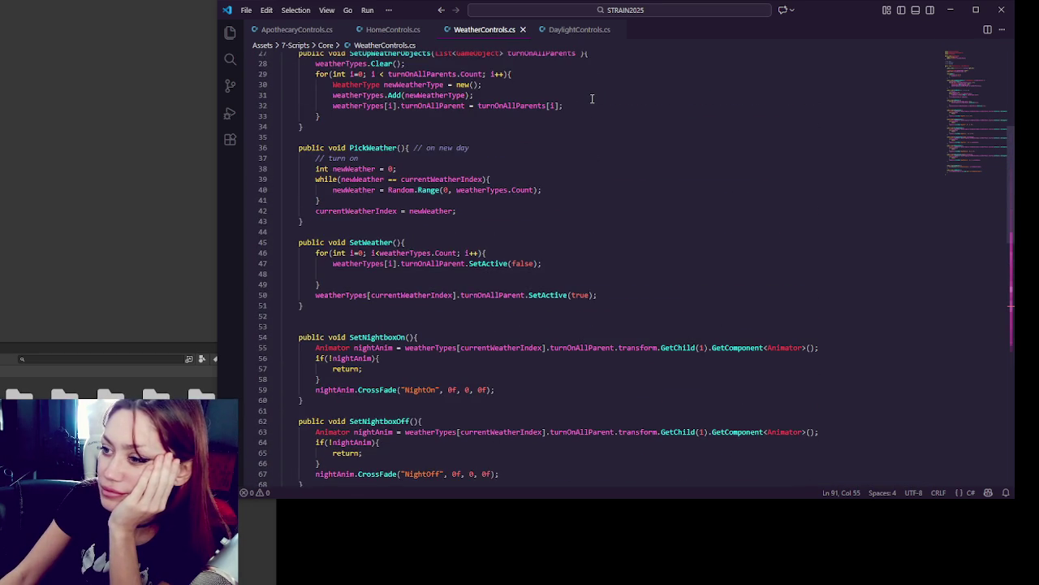
scroll(592, 98, "up", 3)
scroll(597, 101, "down", 10)
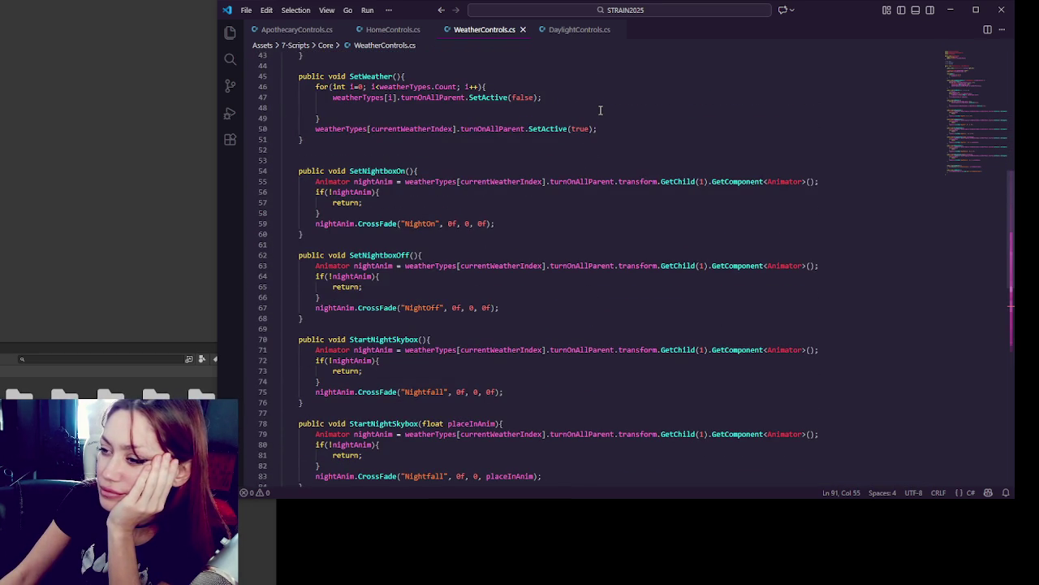
scroll(600, 110, "down", 3)
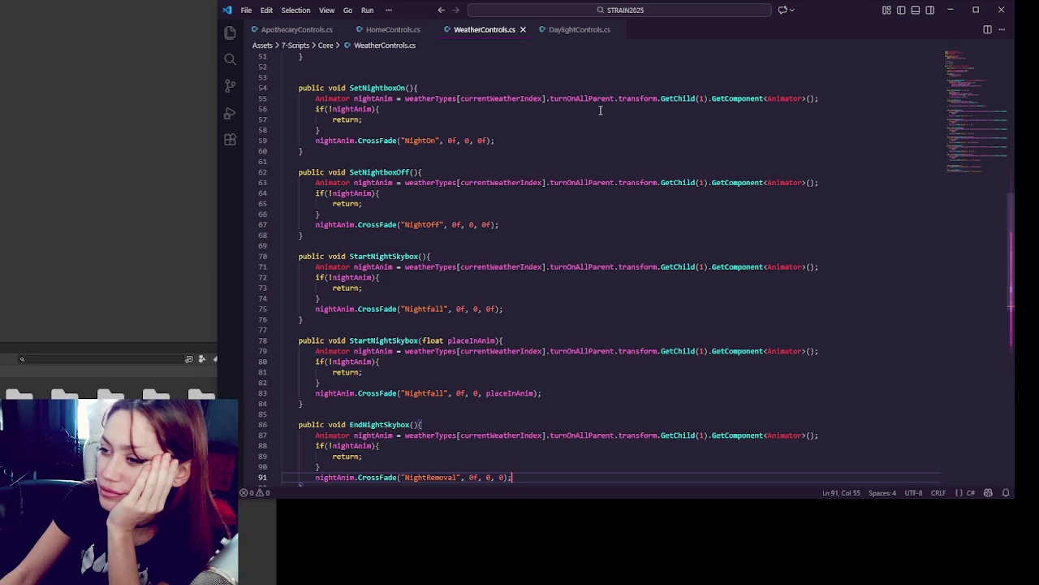
scroll(600, 110, "up", 5)
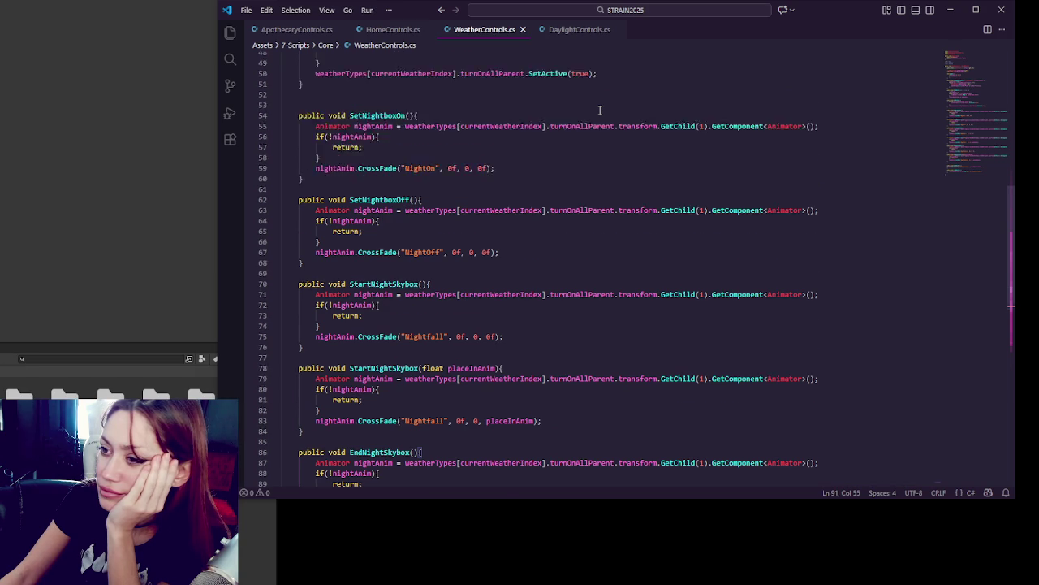
scroll(600, 110, "up", 1)
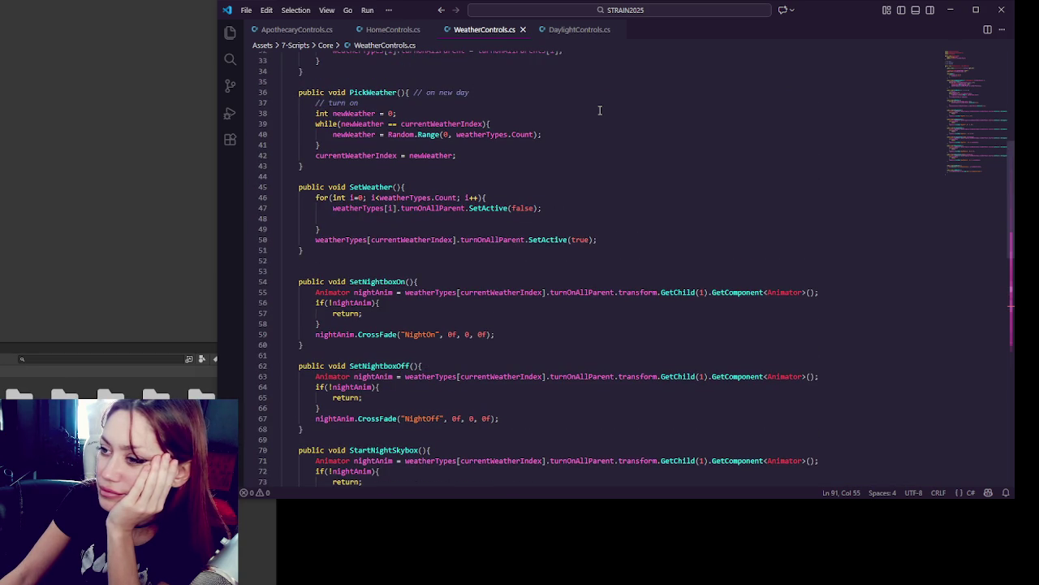
scroll(600, 110, "down", 7)
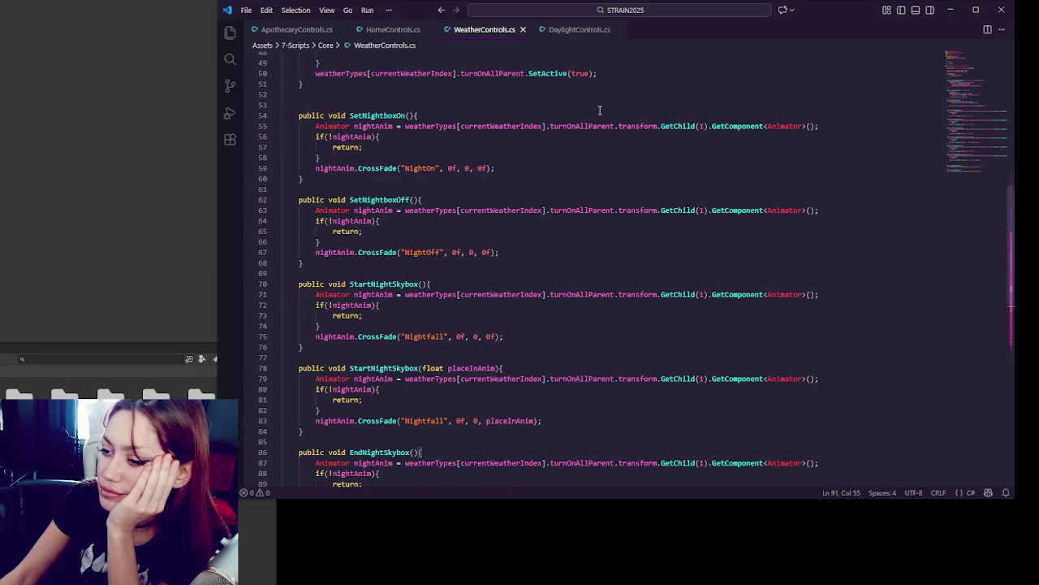
scroll(600, 110, "down", 2)
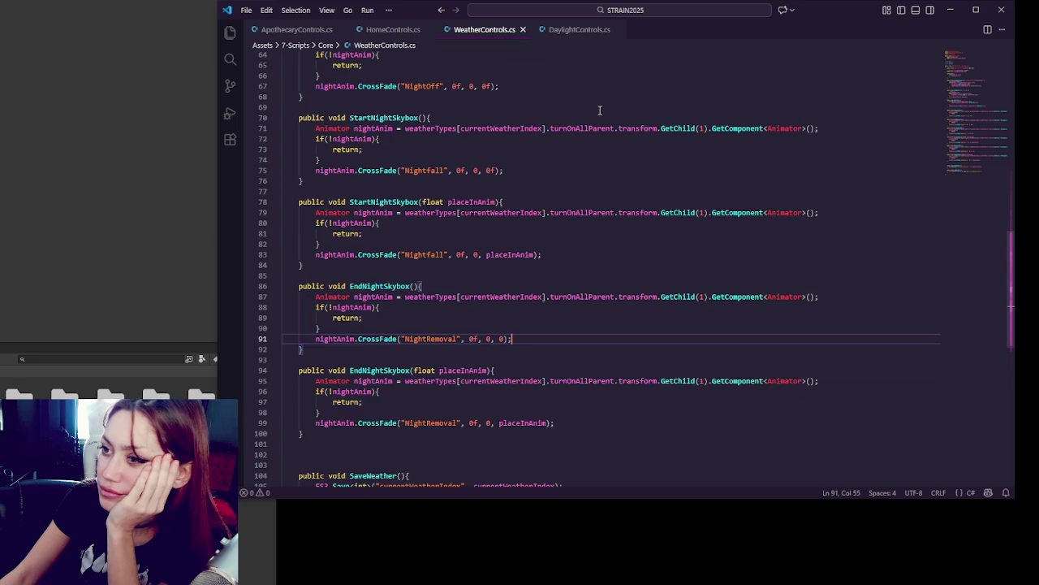
left_click(574, 31)
Step: Replace the SetNightboxOff call on line 74 in NewDay with ResetBoxes and save
scroll(579, 186, "up", 2)
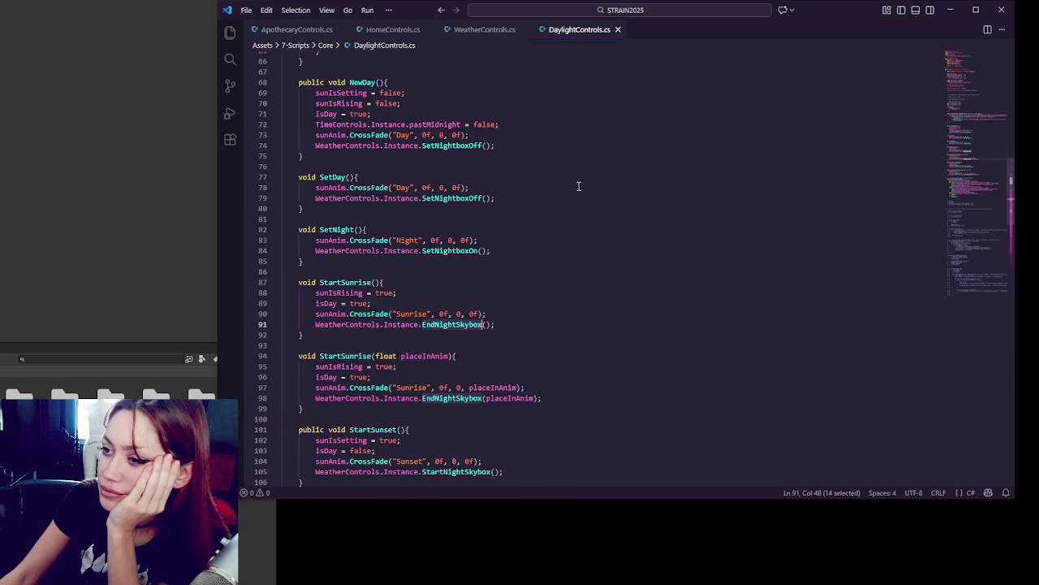
double_click(451, 145)
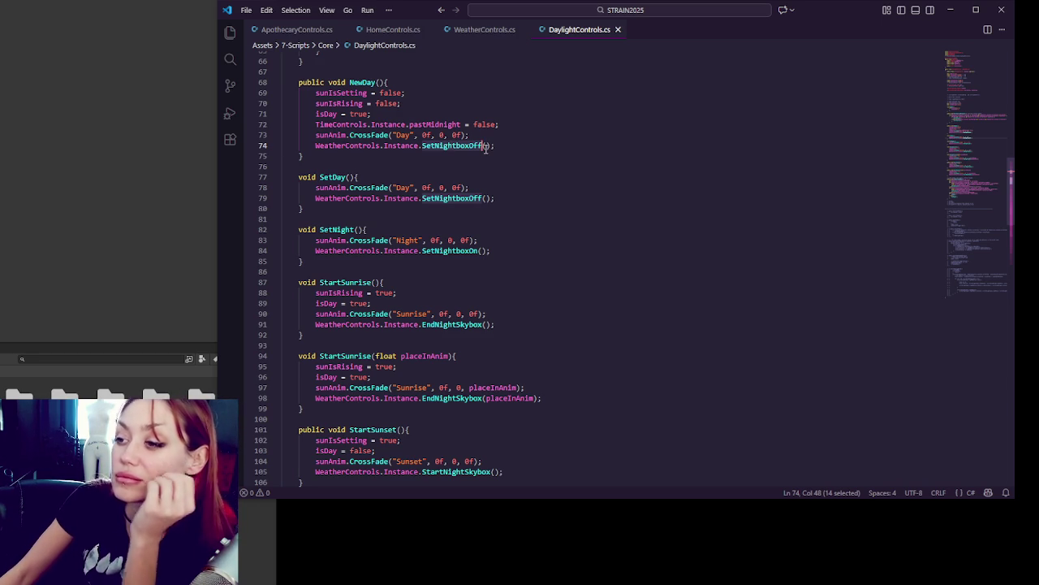
type("ResetBoxes")
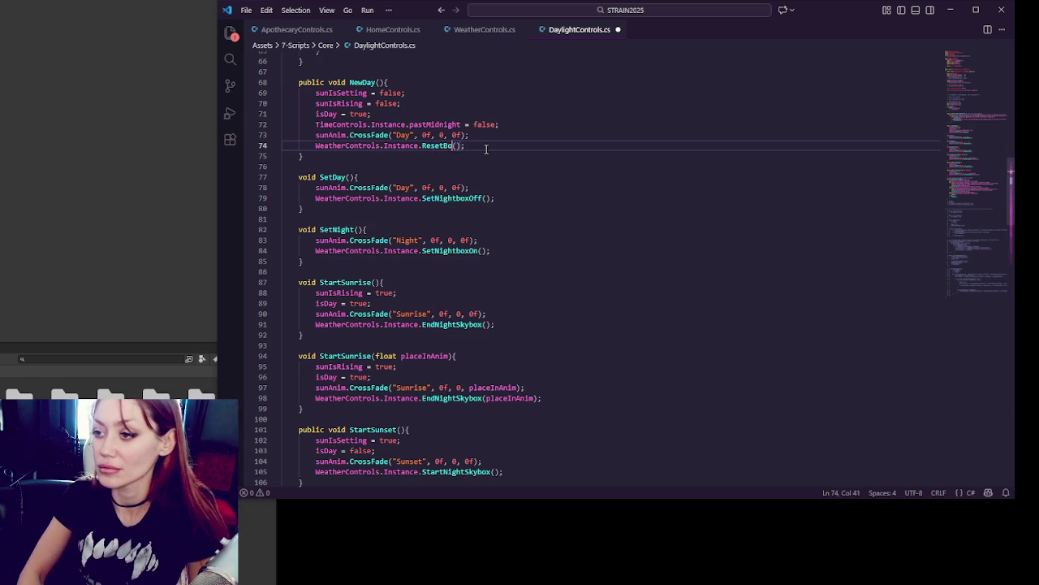
key("ctrl+s")
Step: Add an empty public void ResetBoxes(){ } method after EndNightSkybox in WeatherControls.cs
left_click(492, 29)
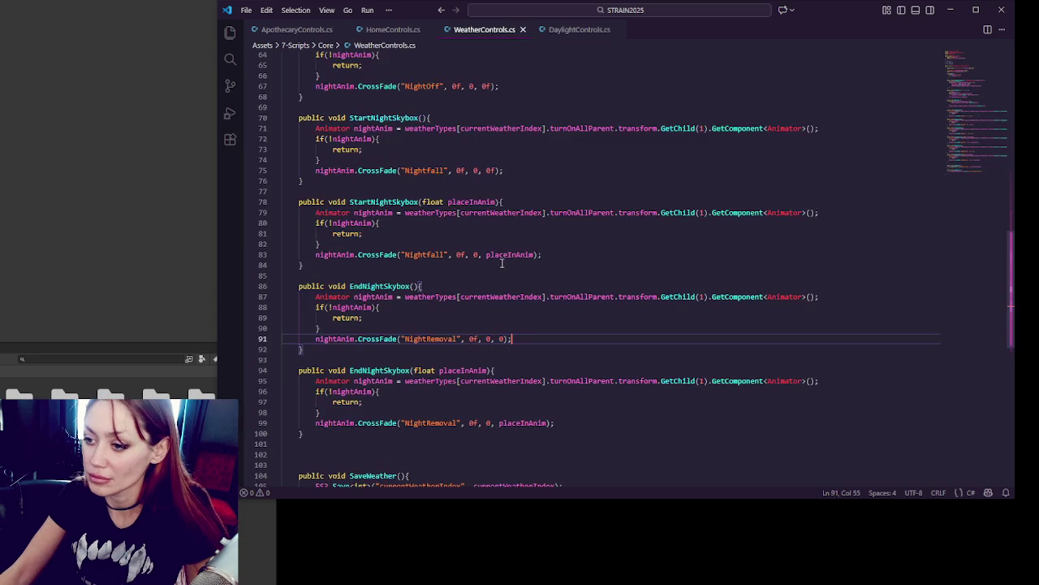
scroll(393, 297, "down", 3)
left_click(393, 297)
key("Return")
key("Return")
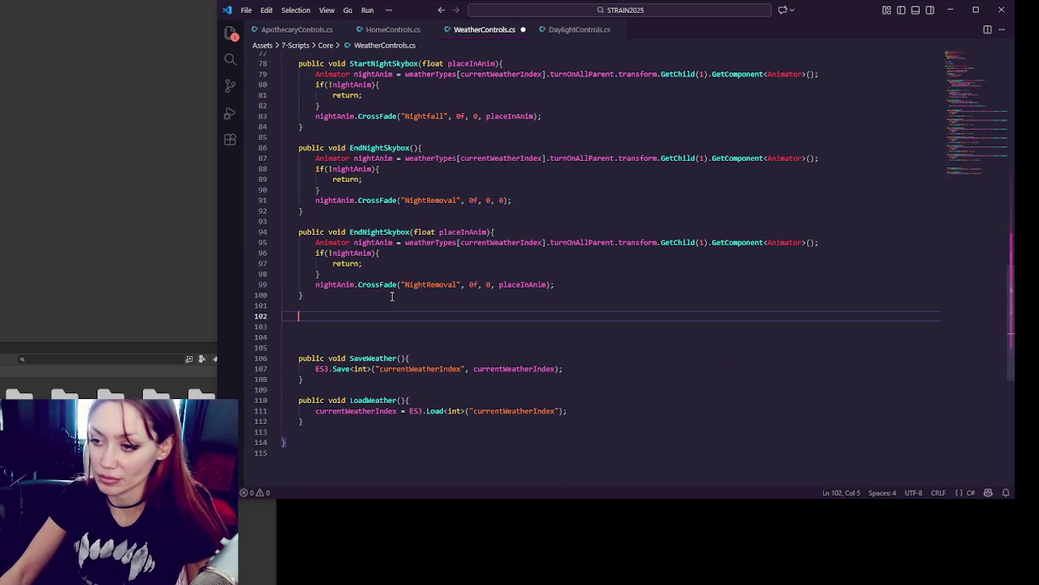
type("public void ResetB")
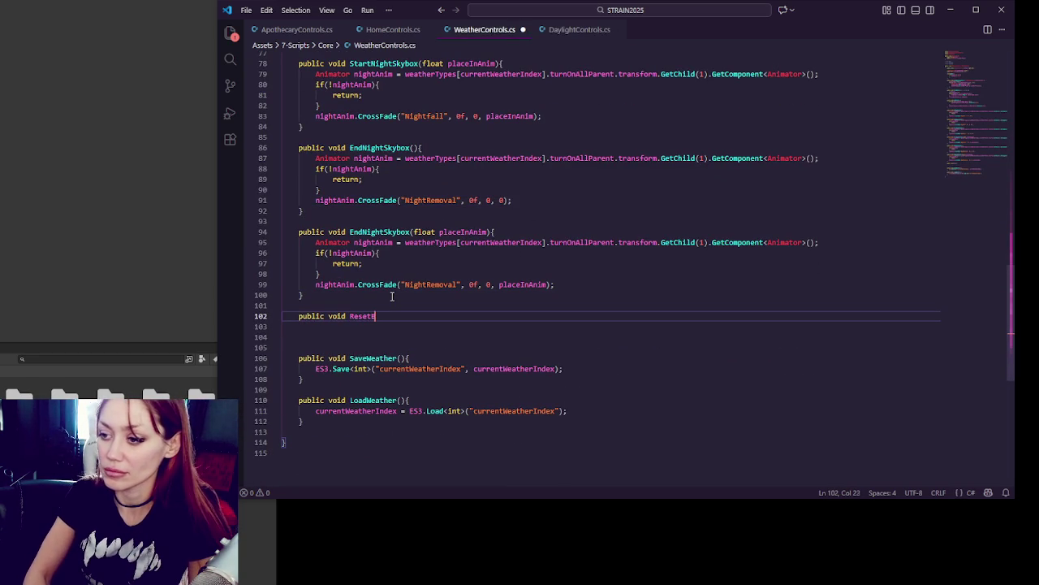
type("oxes(){")
key("Return")
key("Return")
type("}")
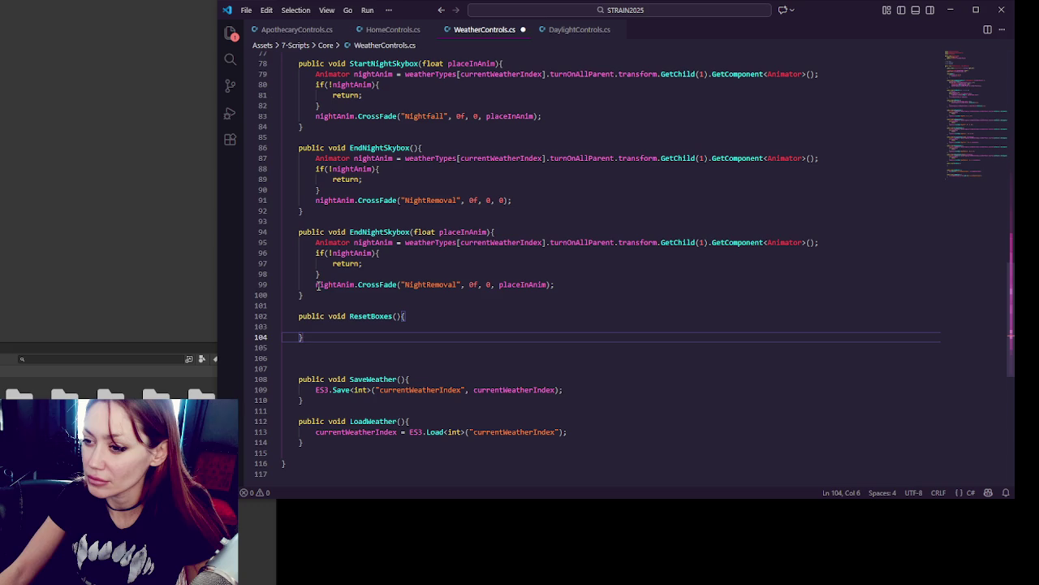
Step: Declare 'public Animator nightAnim;' after the turnOnAllParent field in the WeatherType class
double_click(319, 285)
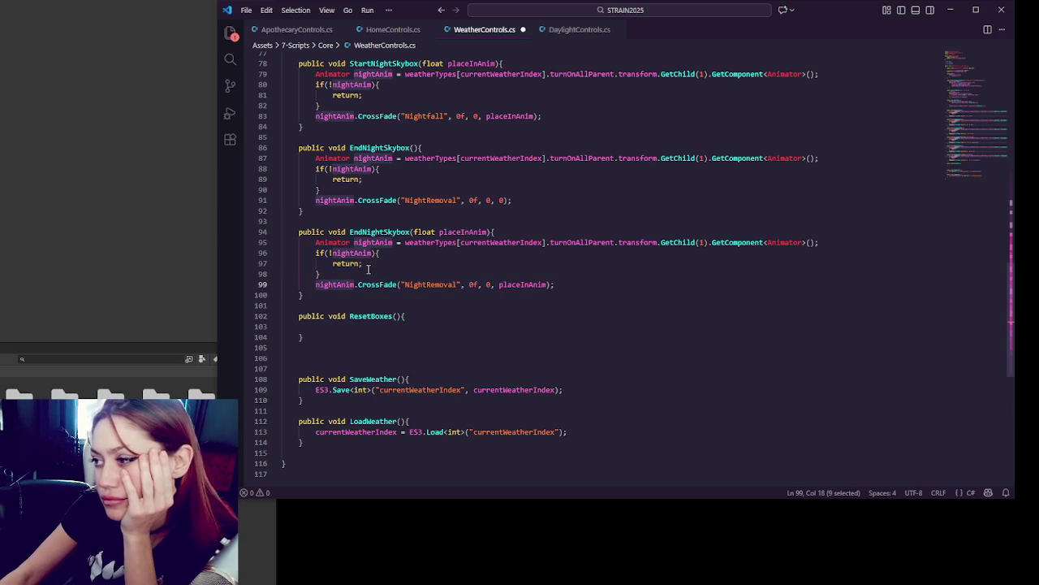
scroll(368, 268, "up", 12)
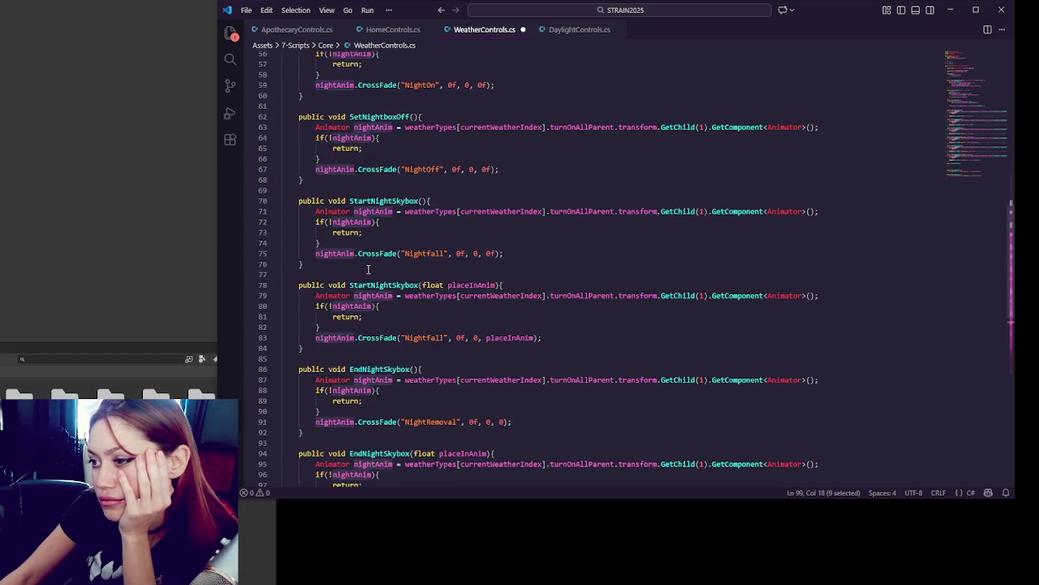
scroll(368, 269, "up", 13)
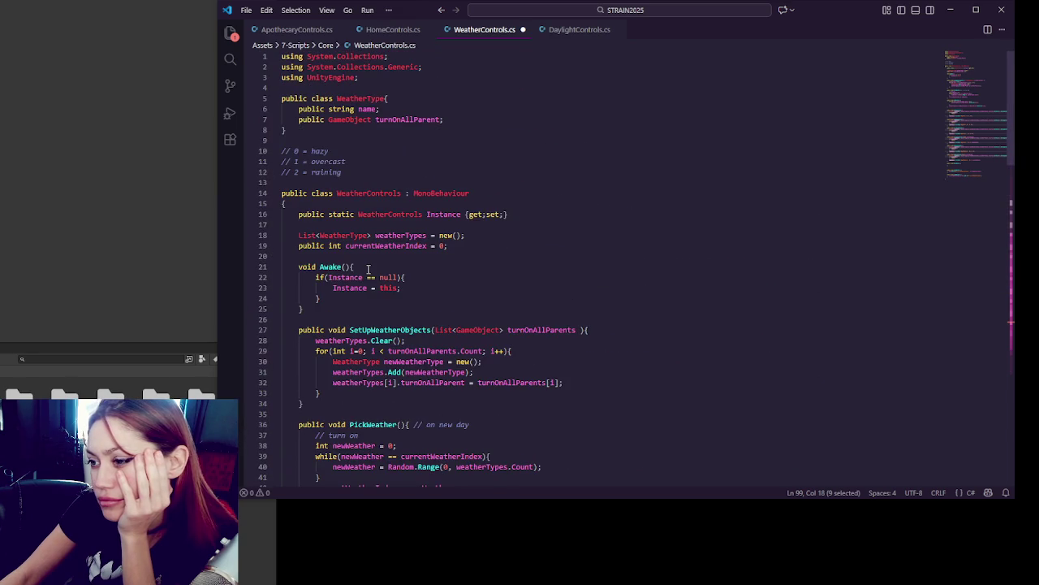
left_click(472, 119)
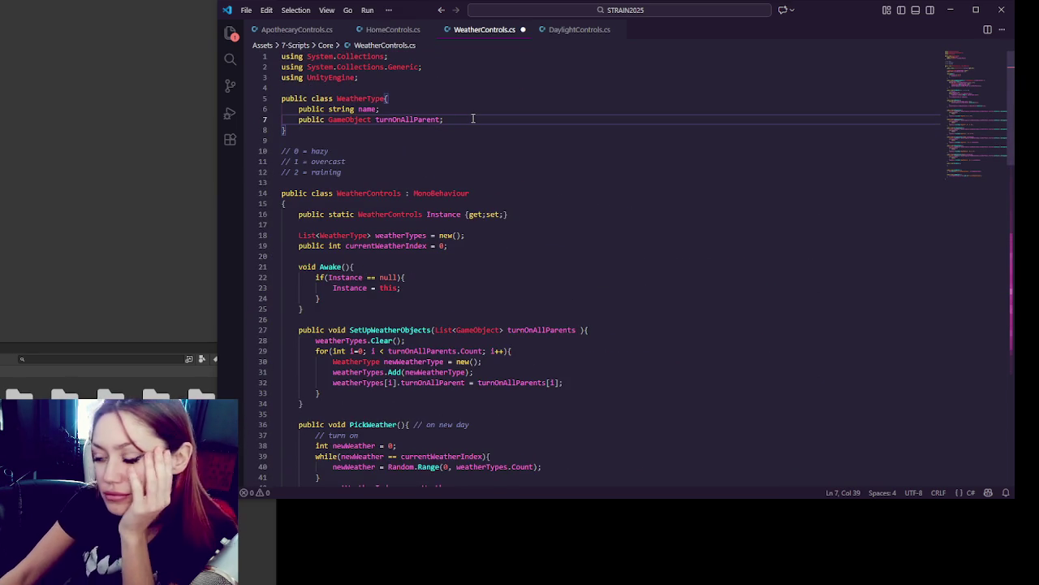
key("Return")
type("public ")
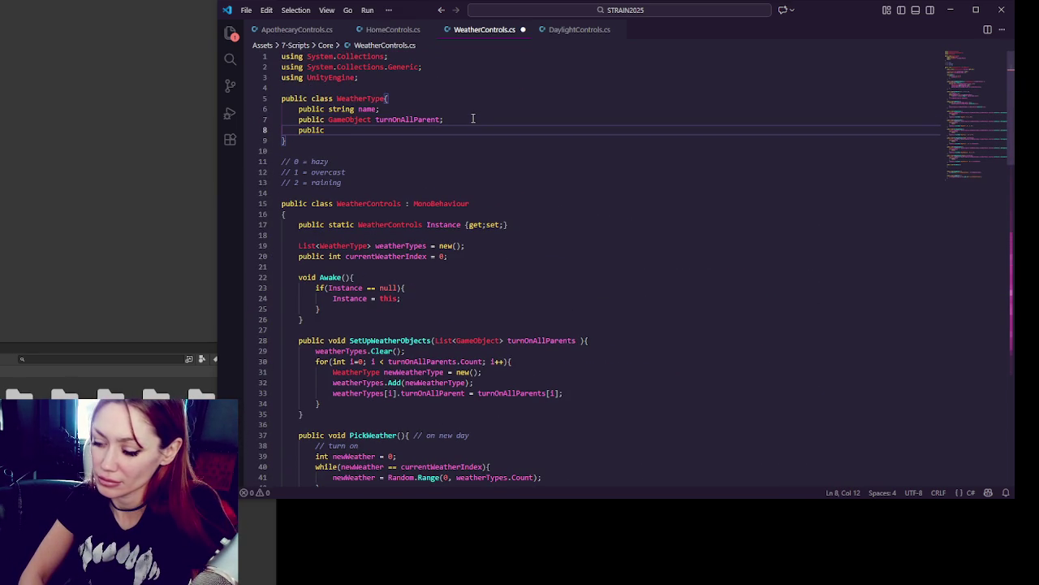
type("Animator ")
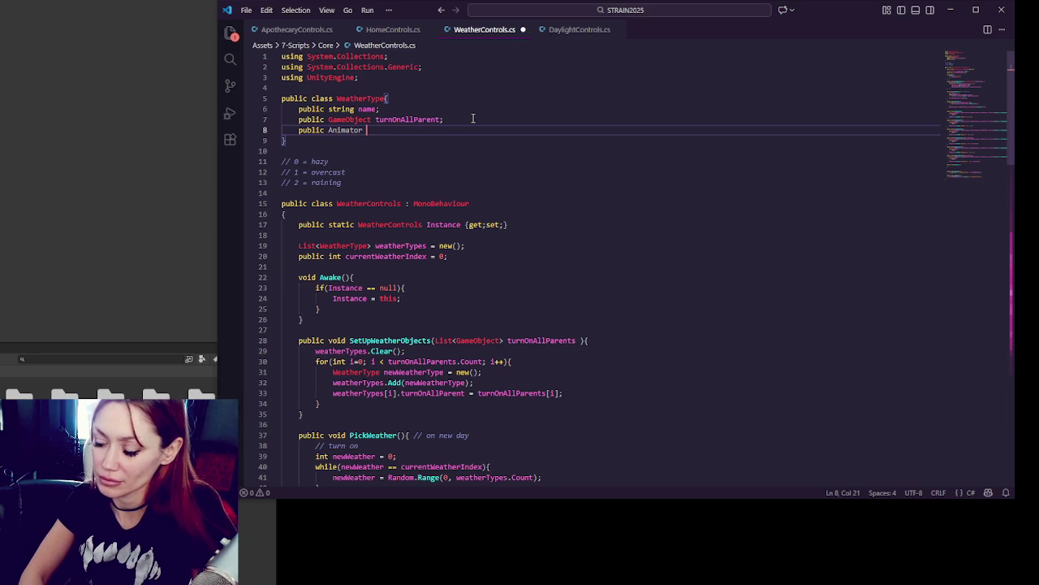
type("nightAnim;")
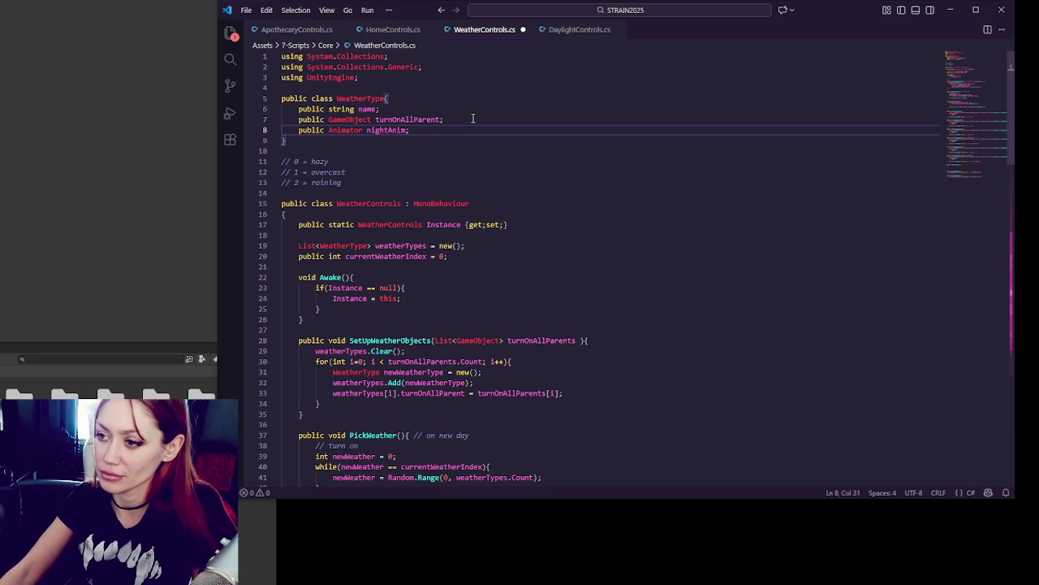
Step: Review the Awake method and the SetUpWeatherObjects setup loop in WeatherControls.cs
scroll(431, 128, "down", 3)
scroll(417, 163, "up", 2)
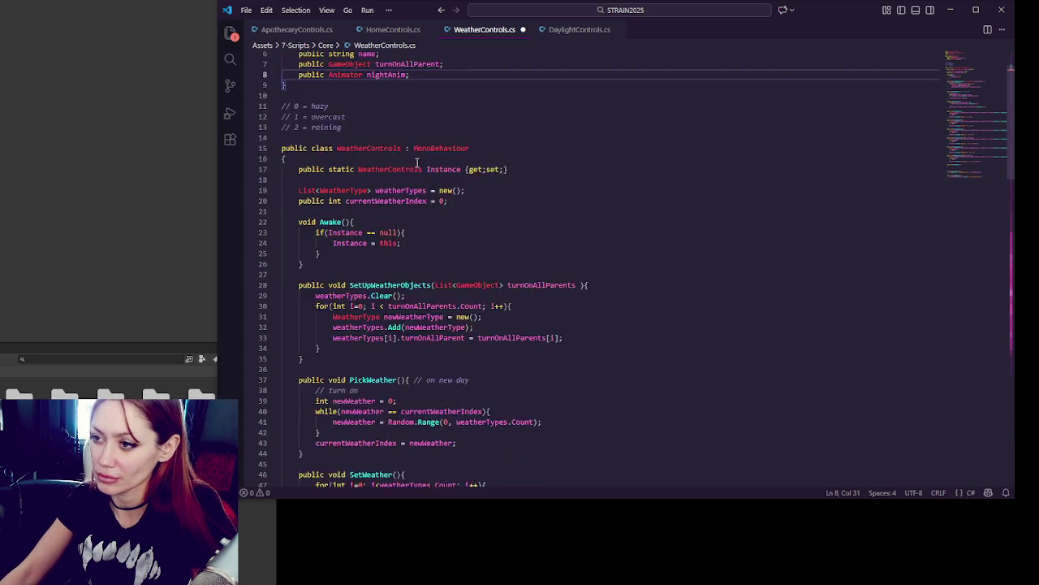
scroll(417, 163, "up", 1)
left_click(406, 249)
left_click(424, 273)
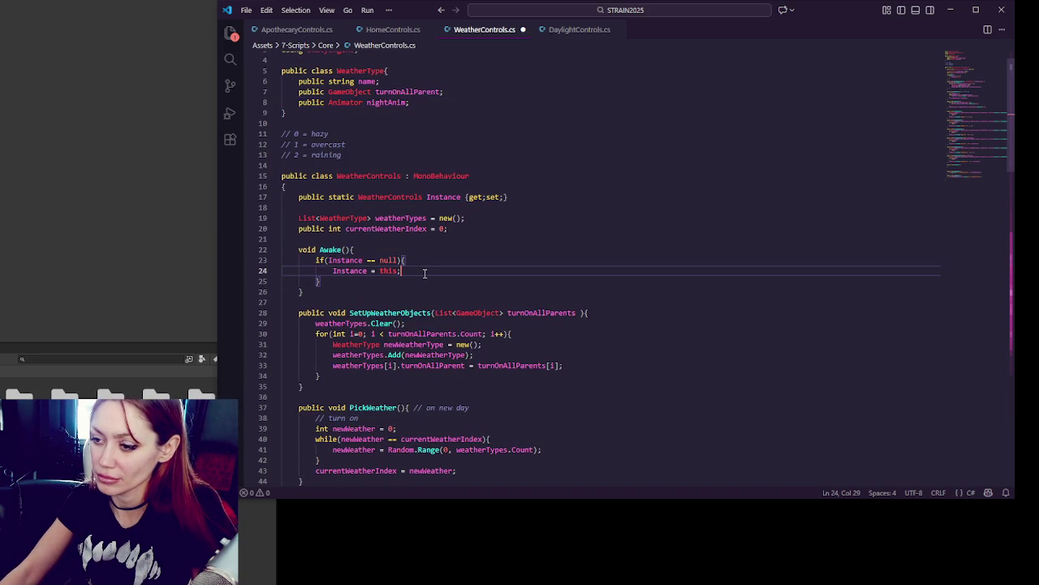
key("Down")
scroll(439, 260, "down", 4)
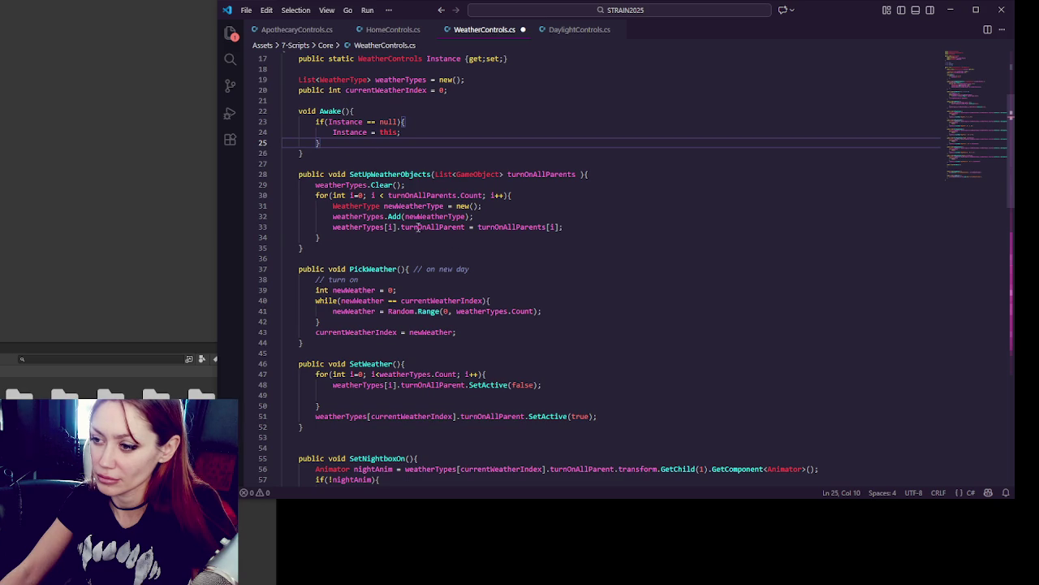
left_click(515, 236)
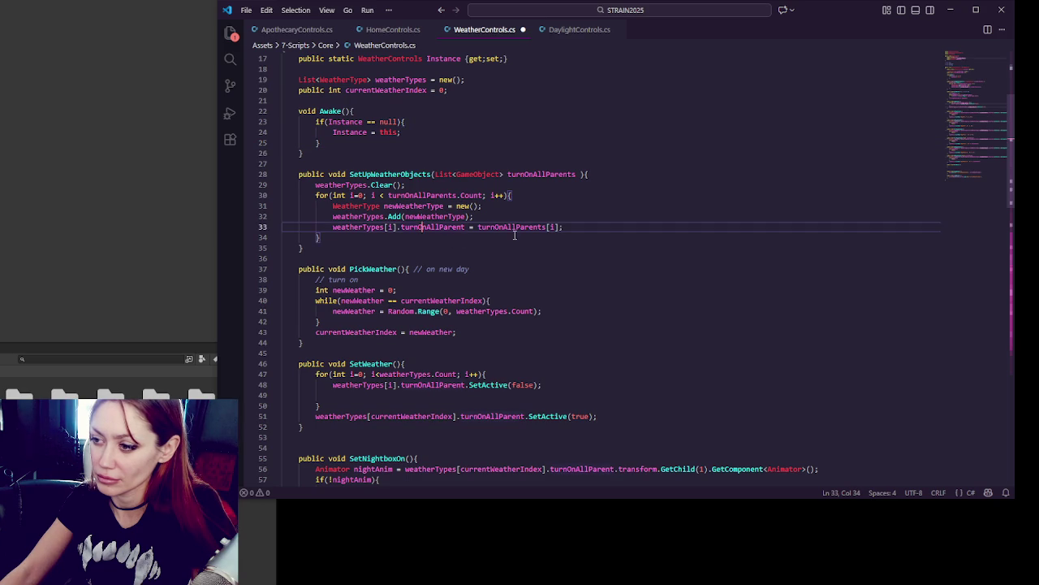
left_click(602, 227)
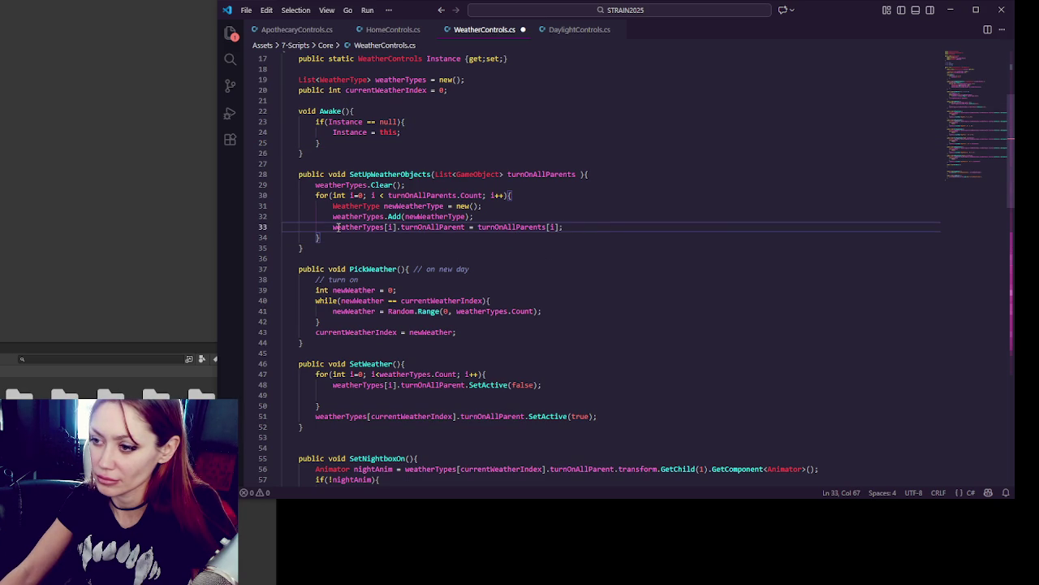
scroll(335, 227, "up", 5)
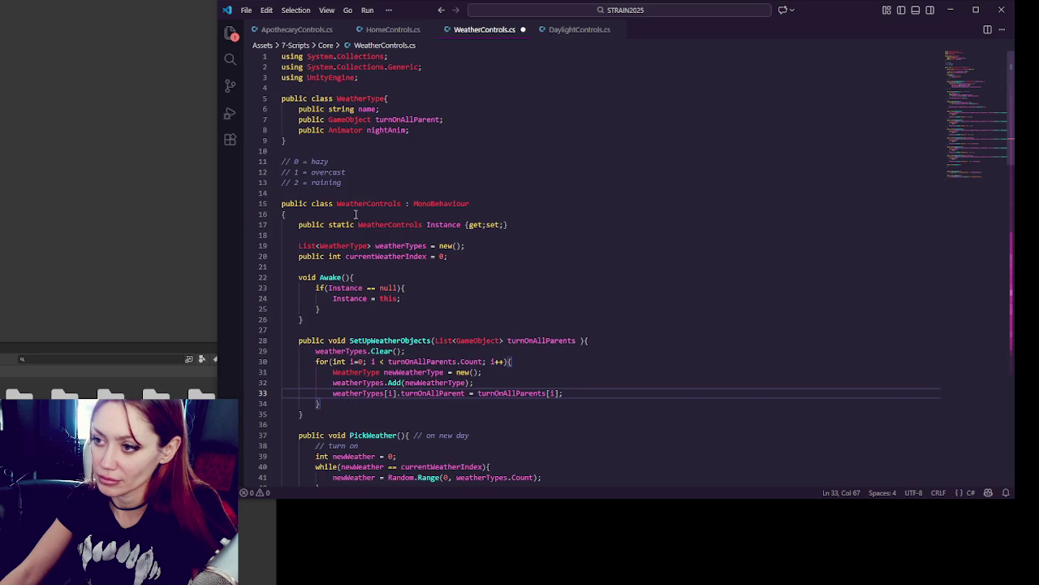
double_click(384, 131)
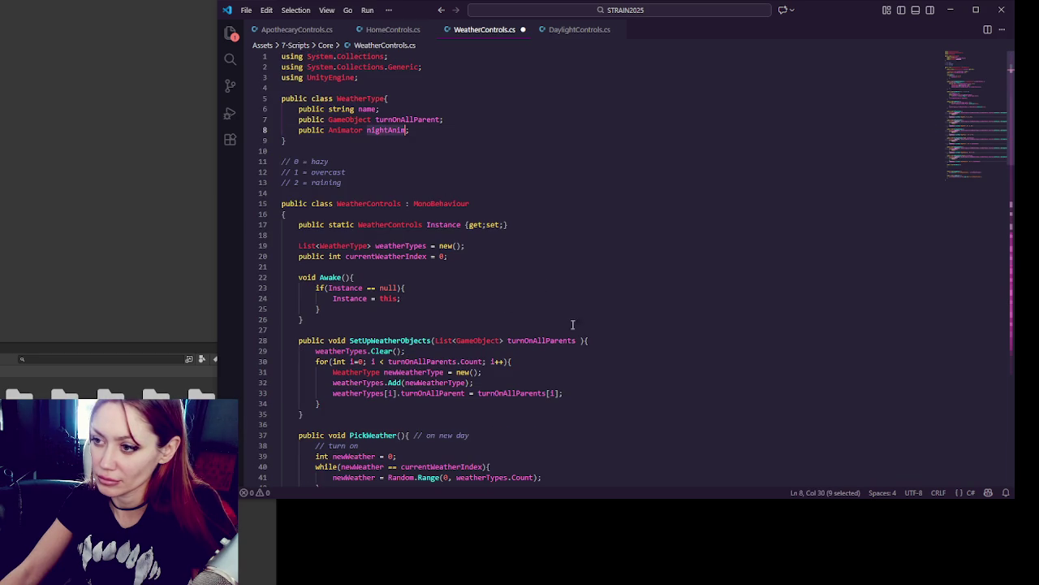
left_click(582, 393)
scroll(585, 382, "down", 15)
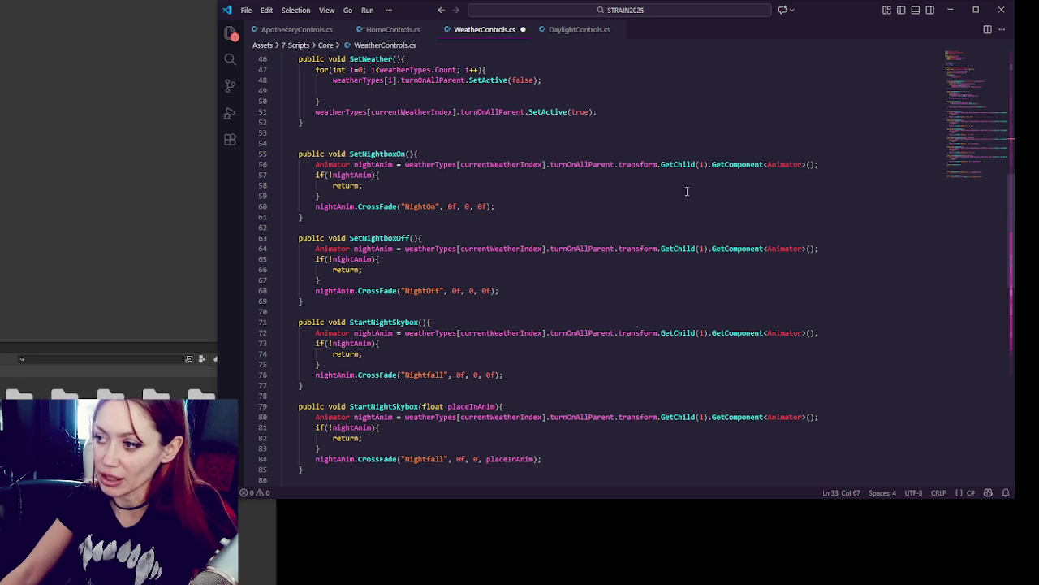
double_click(737, 164)
double_click(336, 207)
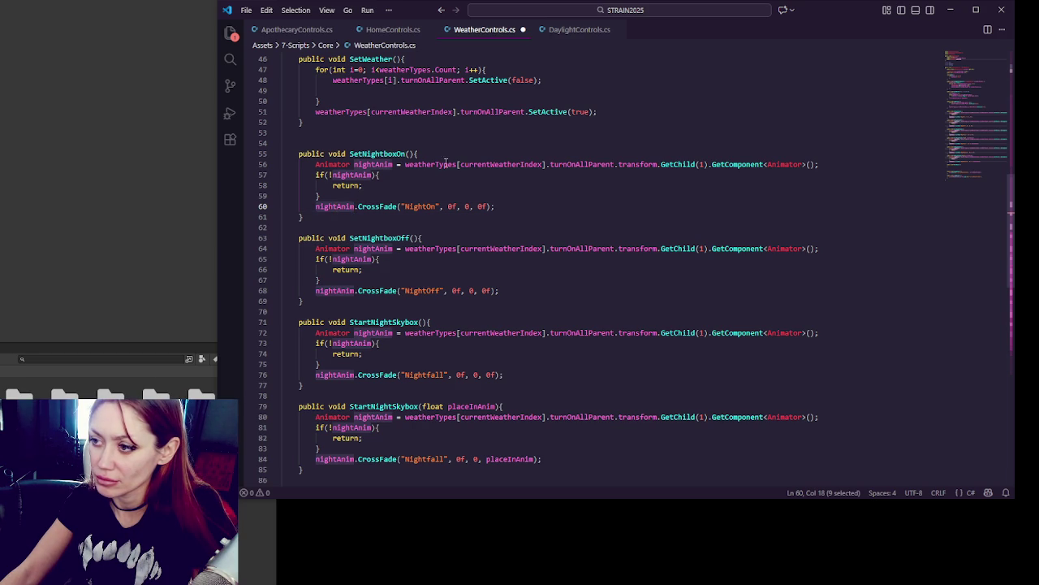
scroll(497, 165, "up", 4)
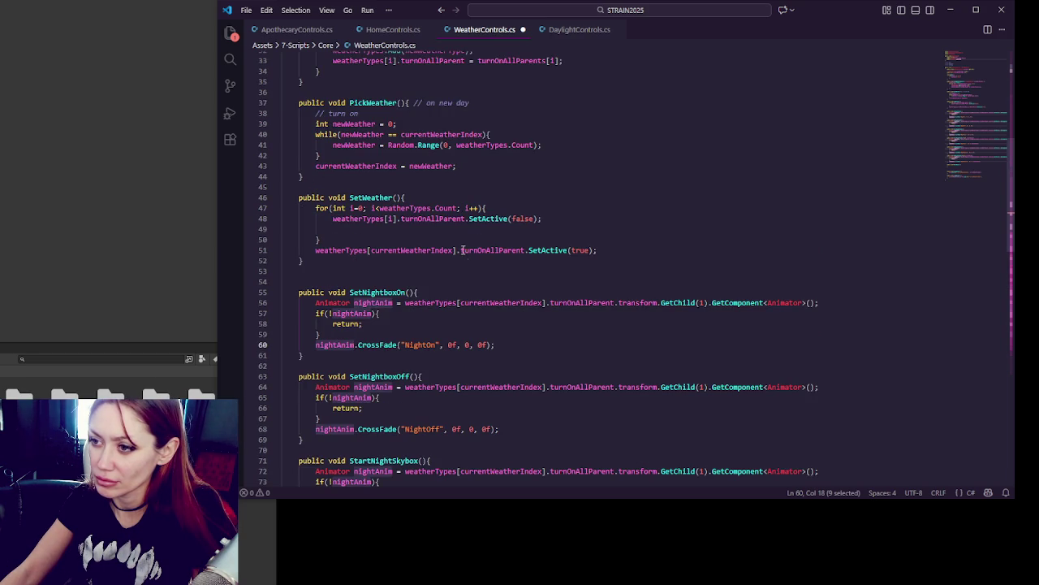
scroll(464, 248, "up", 3)
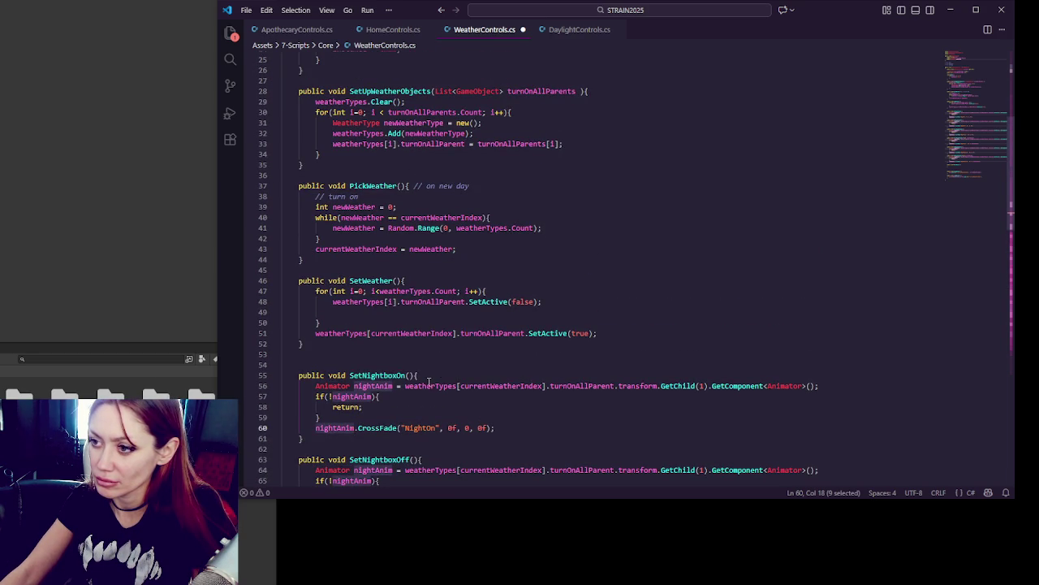
double_click(430, 386)
double_click(479, 385)
double_click(581, 385)
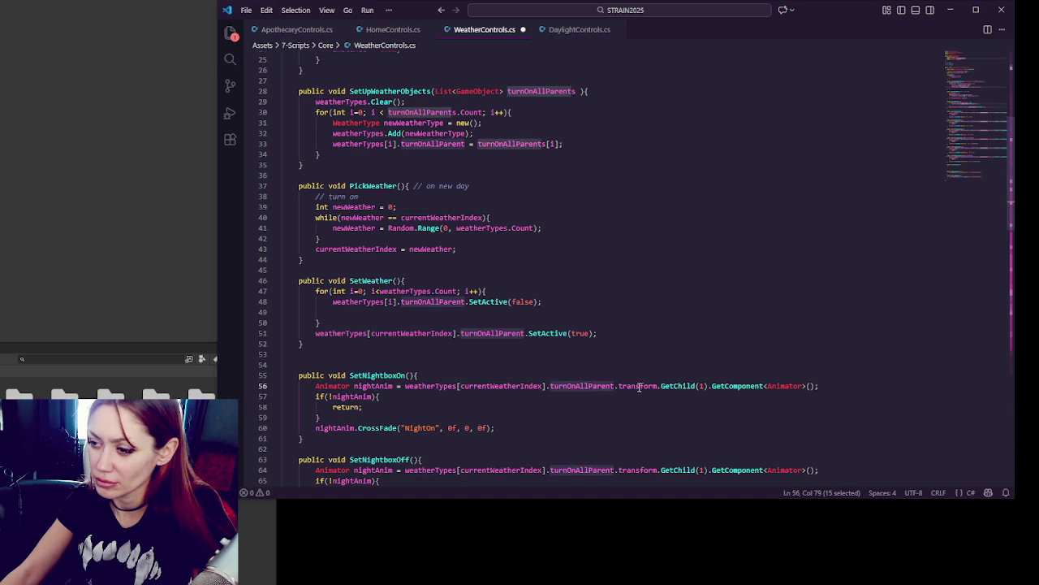
double_click(639, 385)
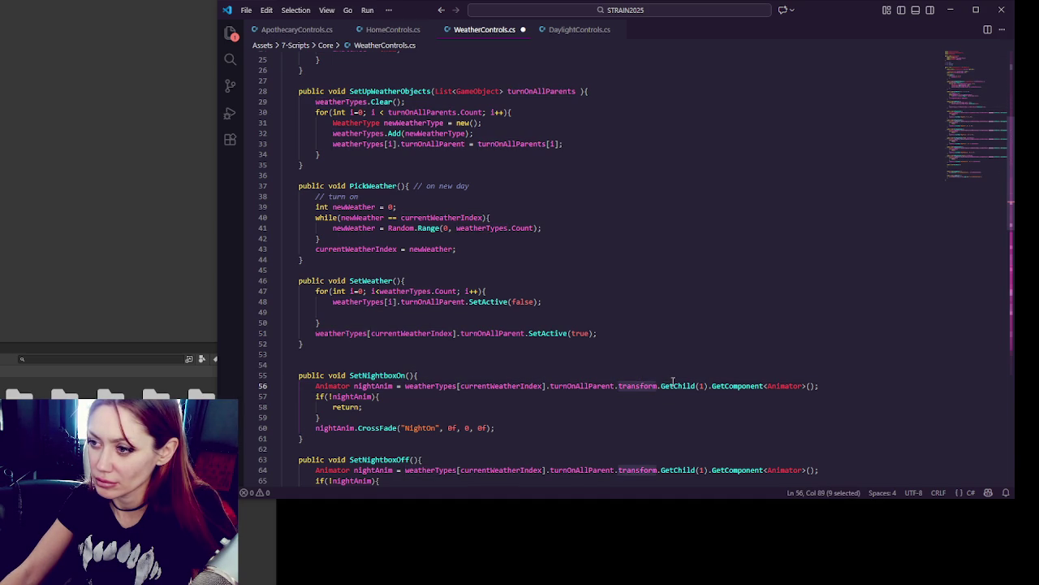
double_click(677, 386)
double_click(739, 386)
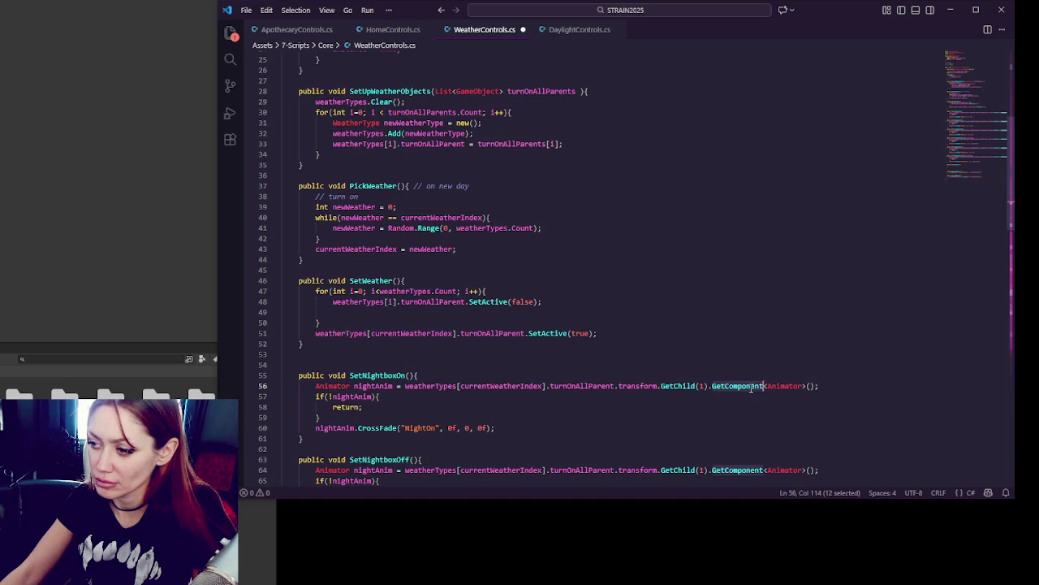
double_click(433, 386)
scroll(548, 380, "up", 3)
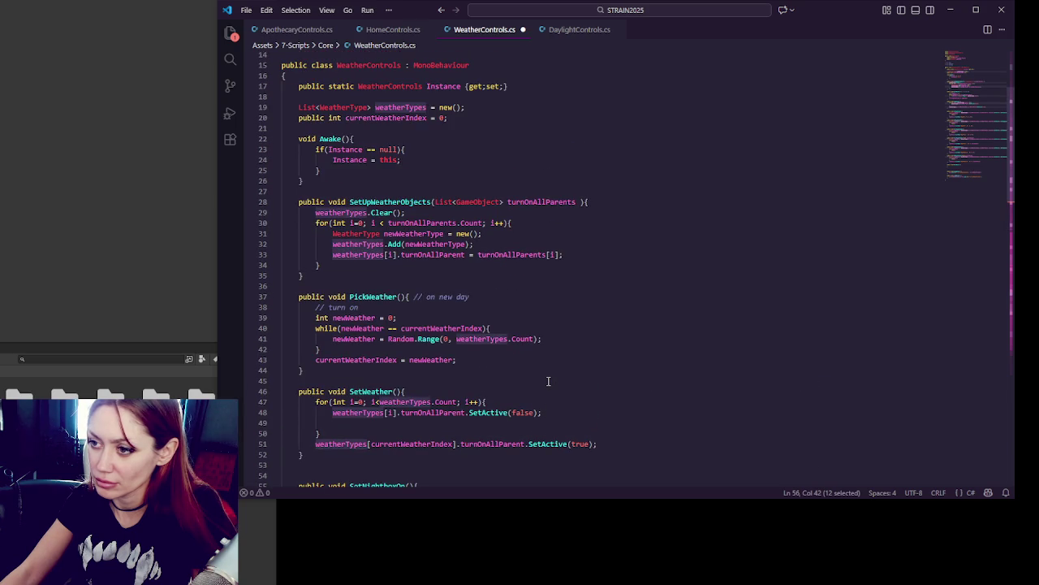
scroll(548, 381, "down", 3)
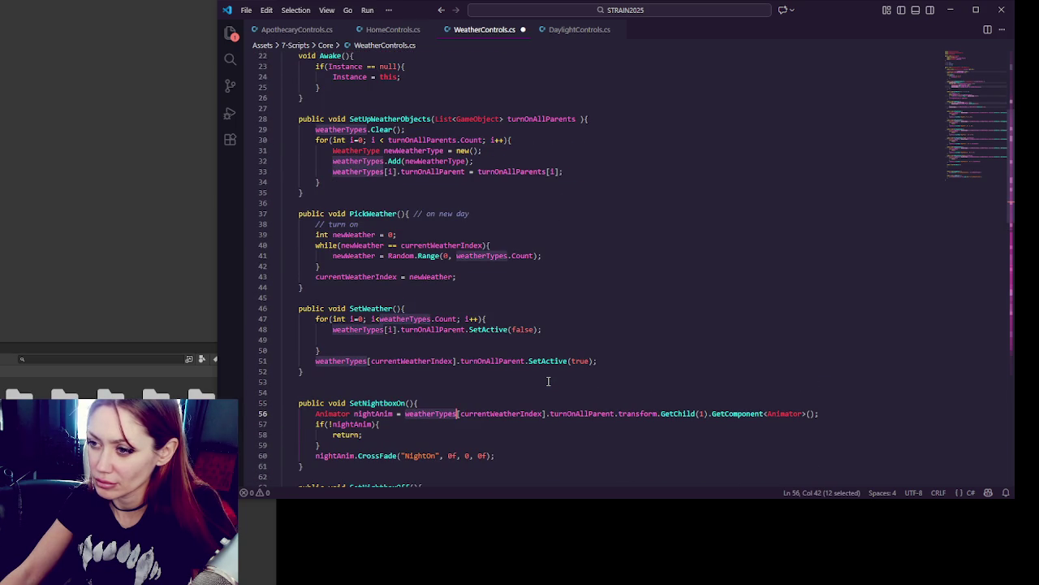
scroll(548, 381, "up", 5)
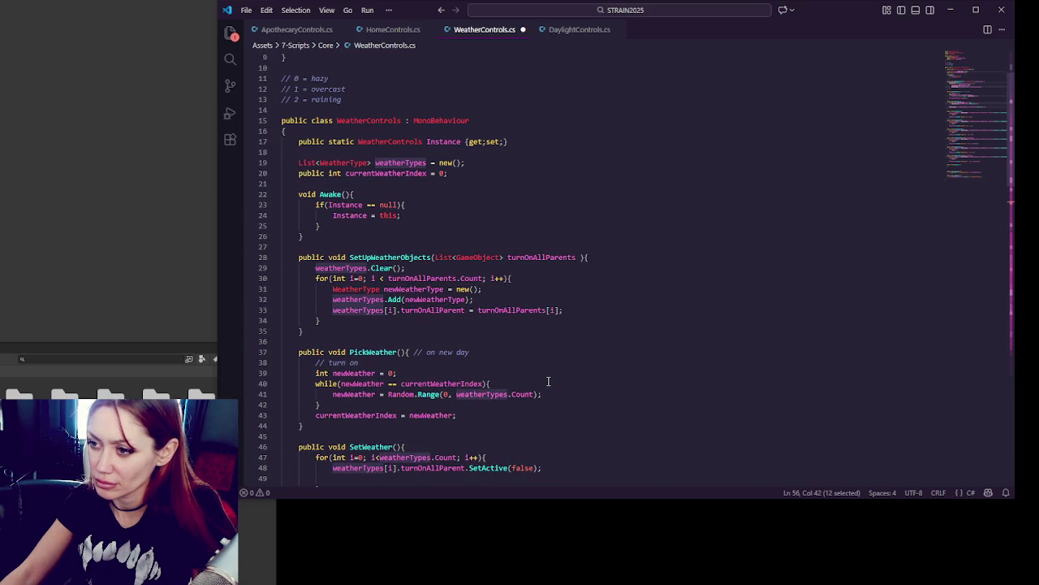
scroll(548, 381, "up", 2)
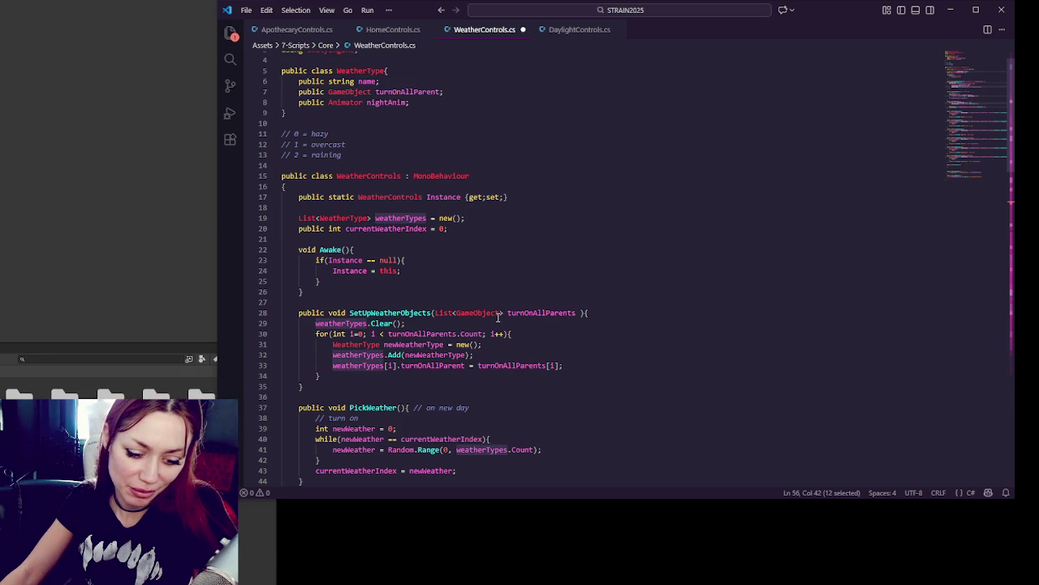
double_click(398, 218)
scroll(440, 219, "down", 2)
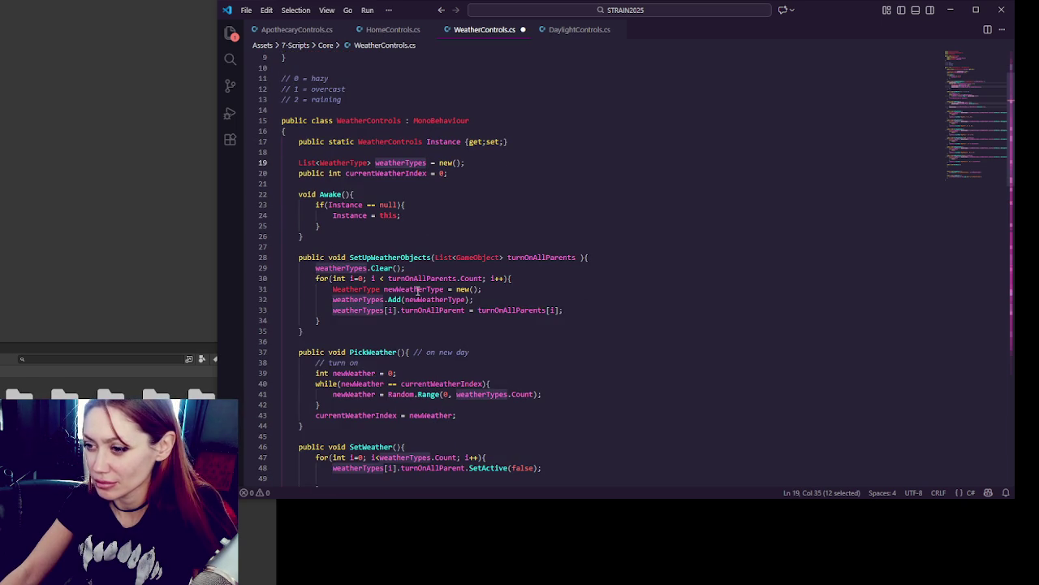
scroll(418, 290, "up", 3)
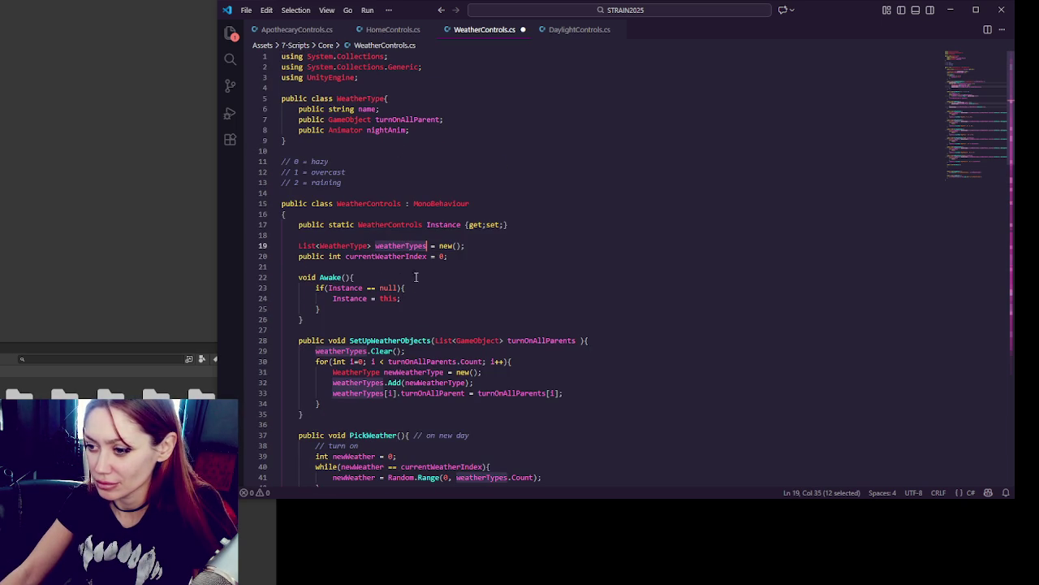
Step: Add a new line 34 in the SetUpWeatherObjects loop that starts 'weatherTypes[i].nightAnim ='
left_click(388, 392)
left_click_drag(333, 392, 404, 393)
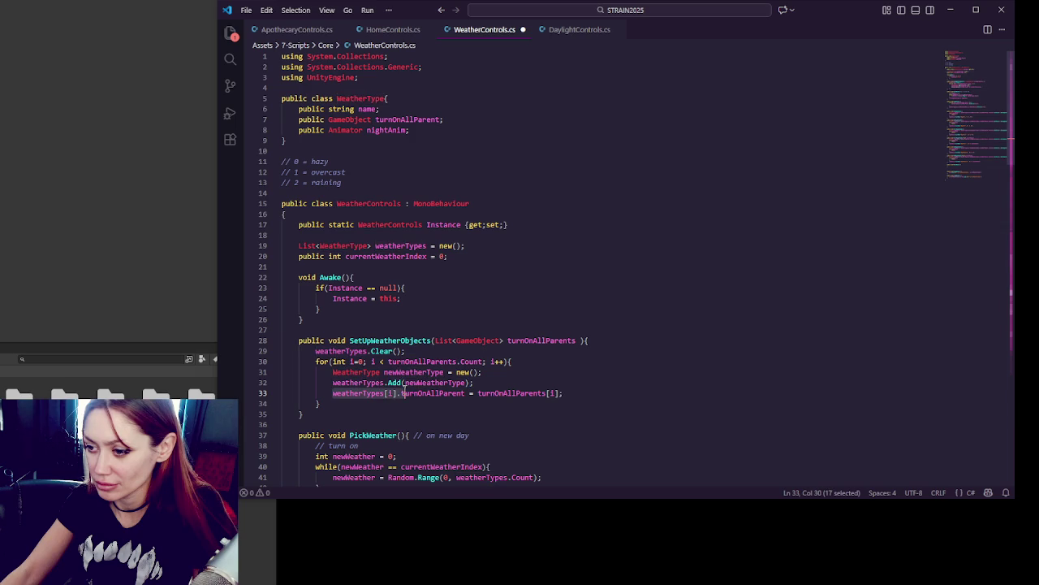
key("ctrl+c")
left_click(601, 393)
key("Return")
key("ctrl+v")
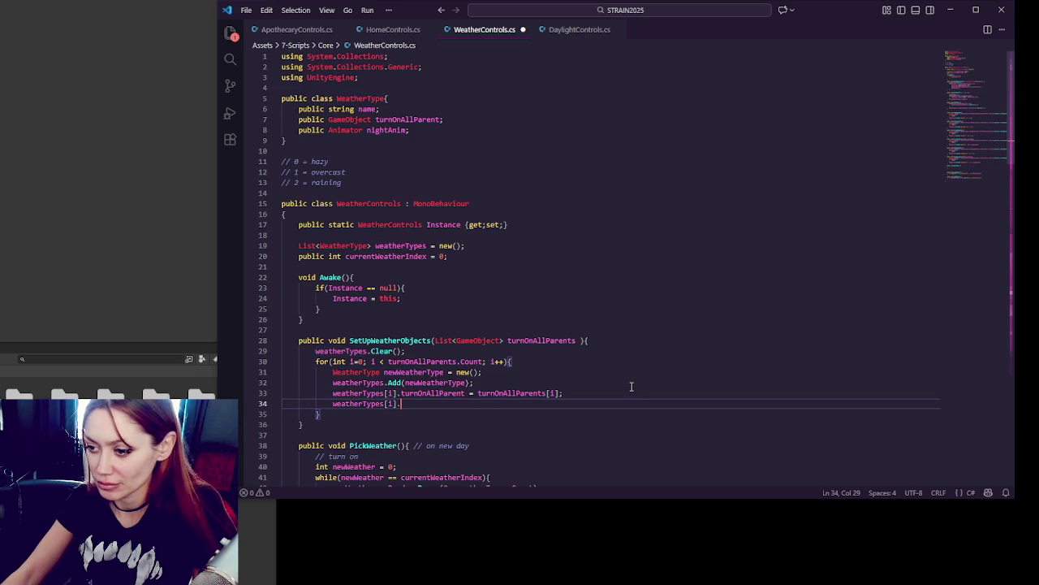
type("nightAnim ")
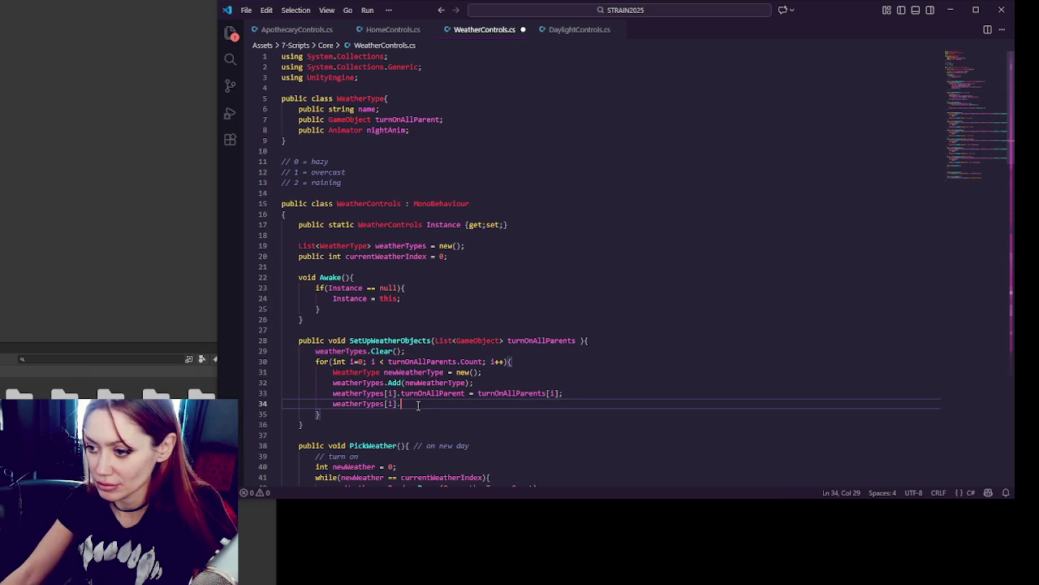
type(" =")
Step: Finish line 34 with the GetComponent<Animator> lookup from line 57, using index i instead of currentWeatherIndex
scroll(355, 395, "down", 8)
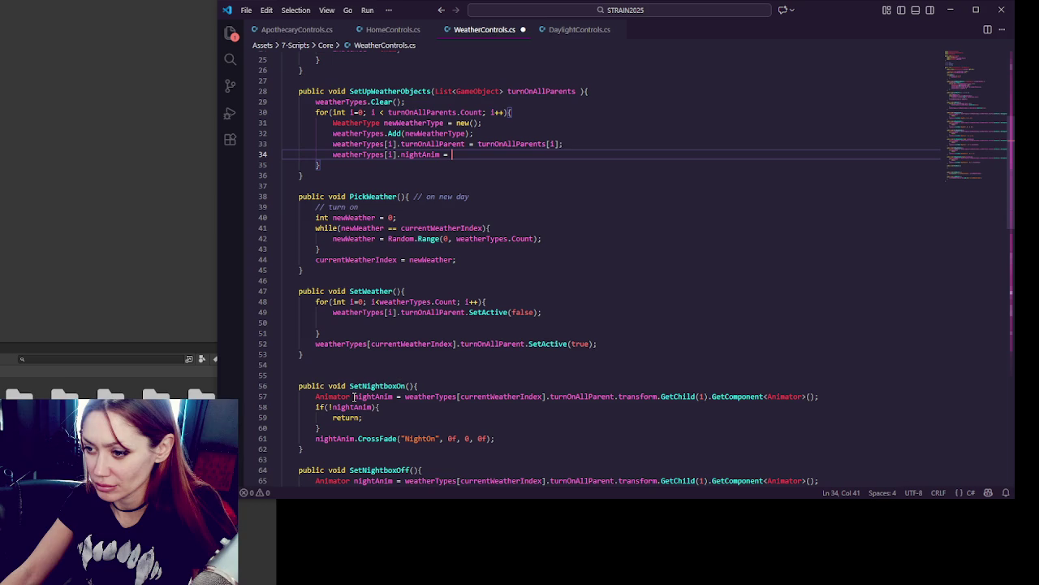
left_click_drag(403, 396, 916, 395)
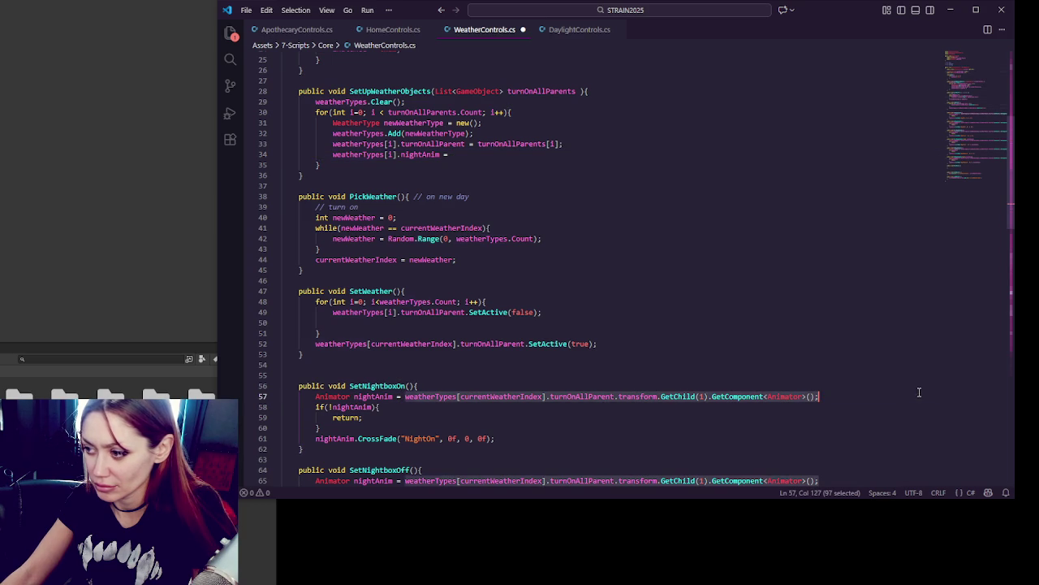
left_click(513, 156)
key("ctrl+v")
double_click(514, 154)
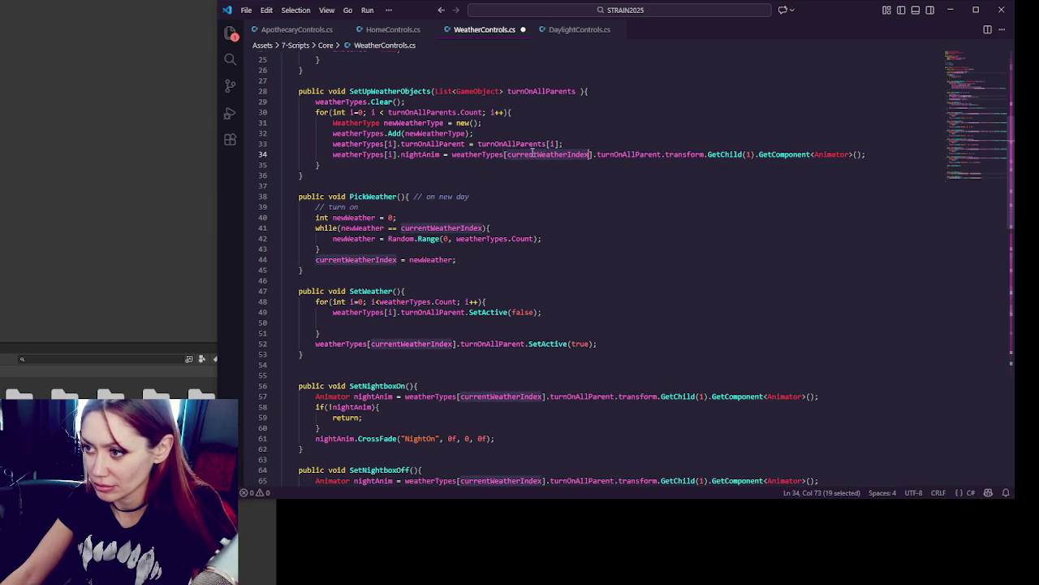
type("i")
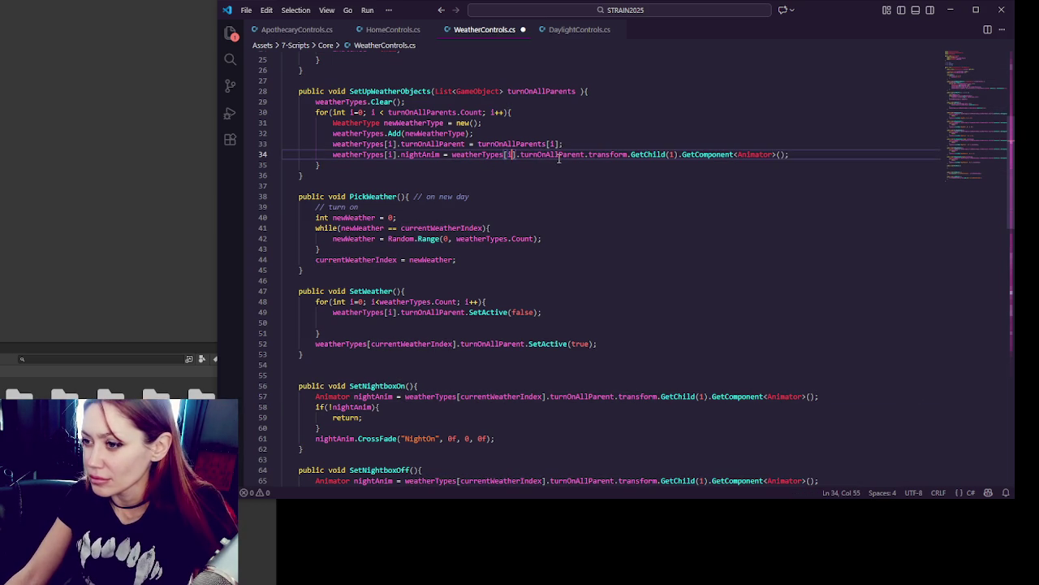
left_click(803, 153)
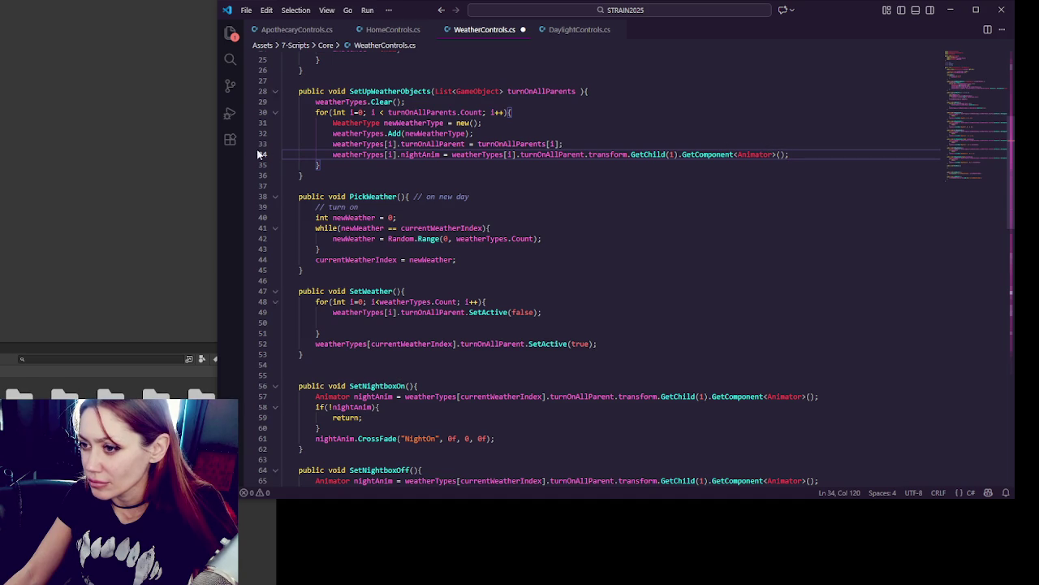
left_click_drag(332, 153, 440, 154)
Step: Add a line 'weatherTypes[i].nightAnim' after the if block in SetNightboxOn
scroll(467, 209, "down", 4)
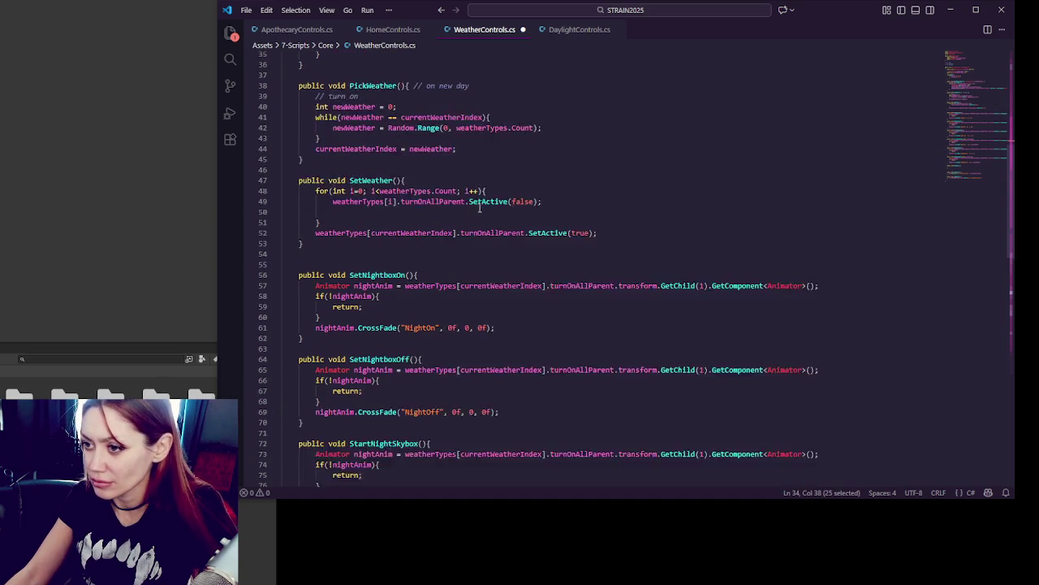
scroll(480, 208, "up", 4)
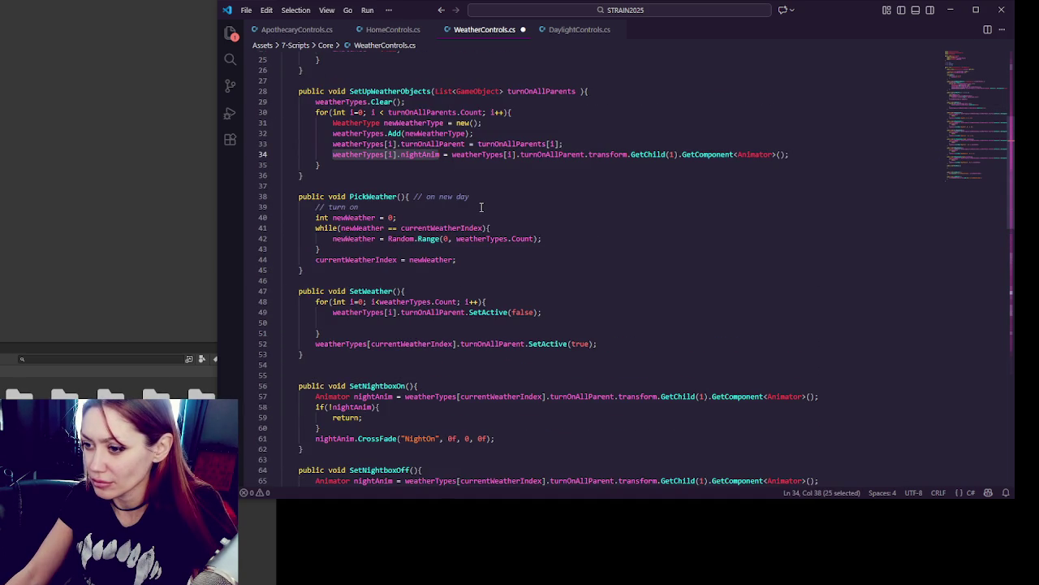
scroll(481, 207, "down", 3)
left_click(617, 240)
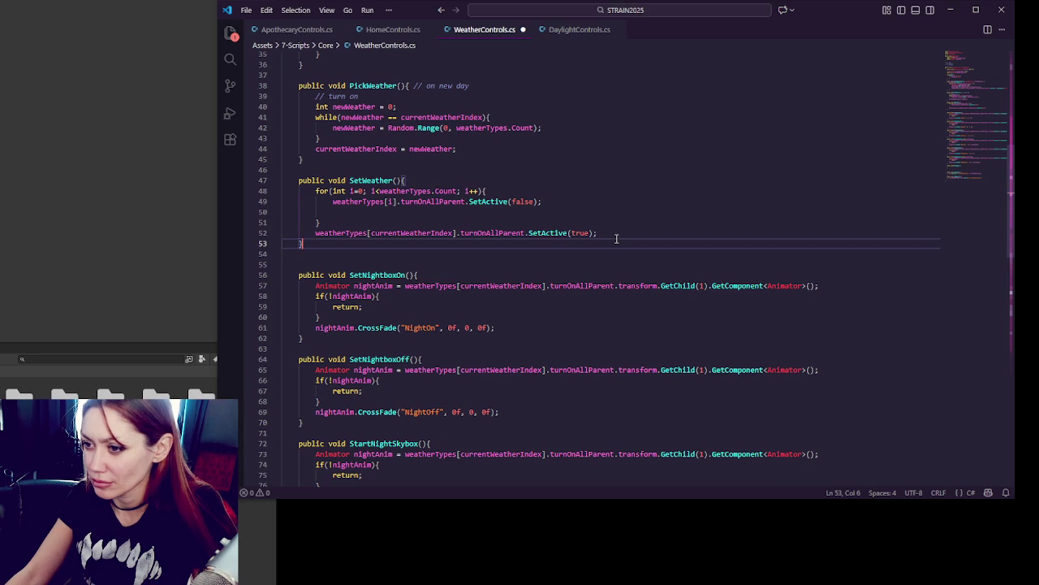
left_click(617, 234)
scroll(617, 233, "down", 2)
left_click(578, 235)
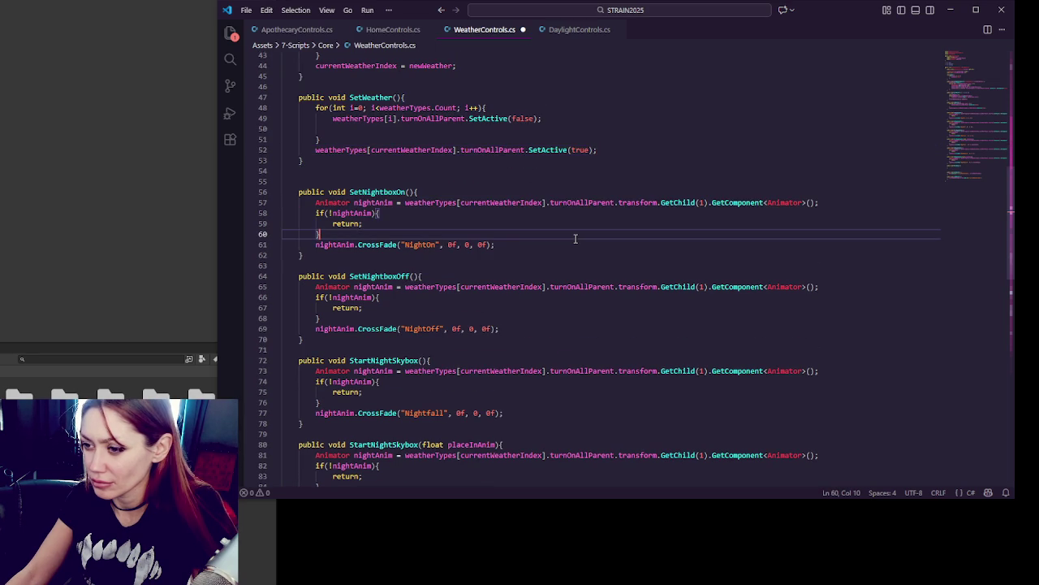
key("Return")
type("weatherTypes[i].nightAnim")
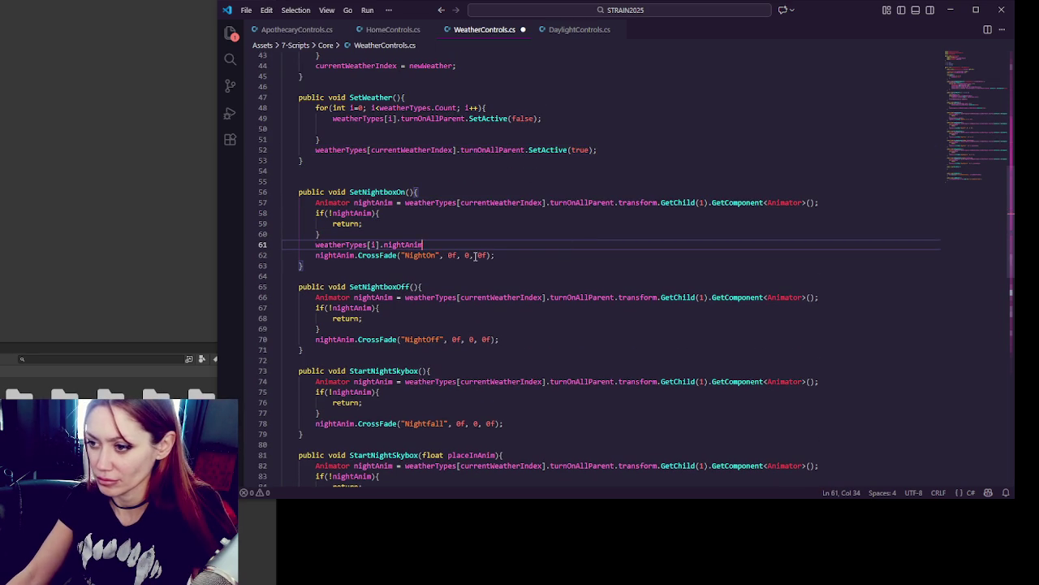
Step: Change that line's index from i to currentWeatherIndex
double_click(371, 244)
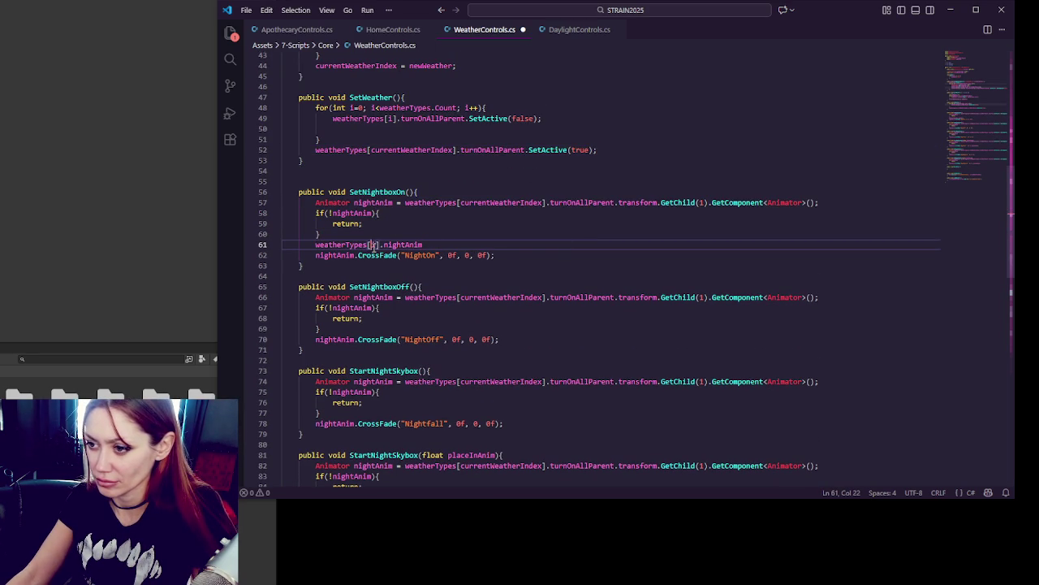
type("current")
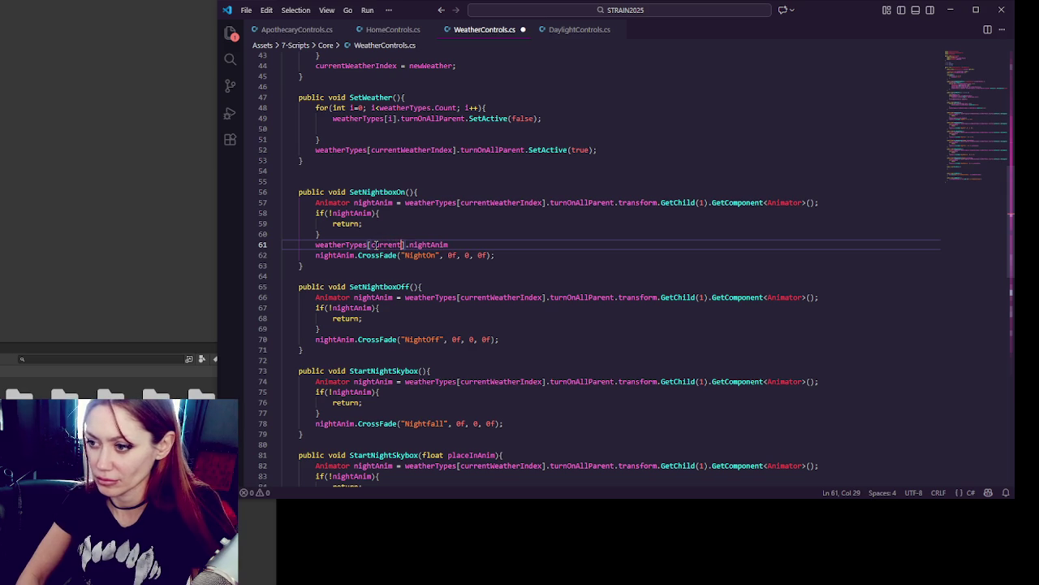
scroll(390, 237, "up", 4)
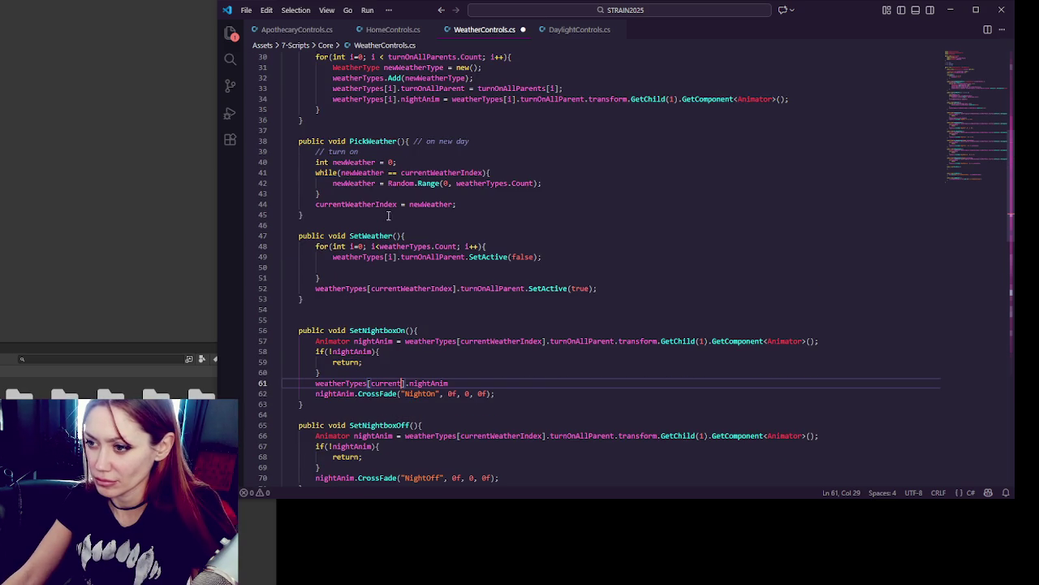
scroll(386, 211, "up", 8)
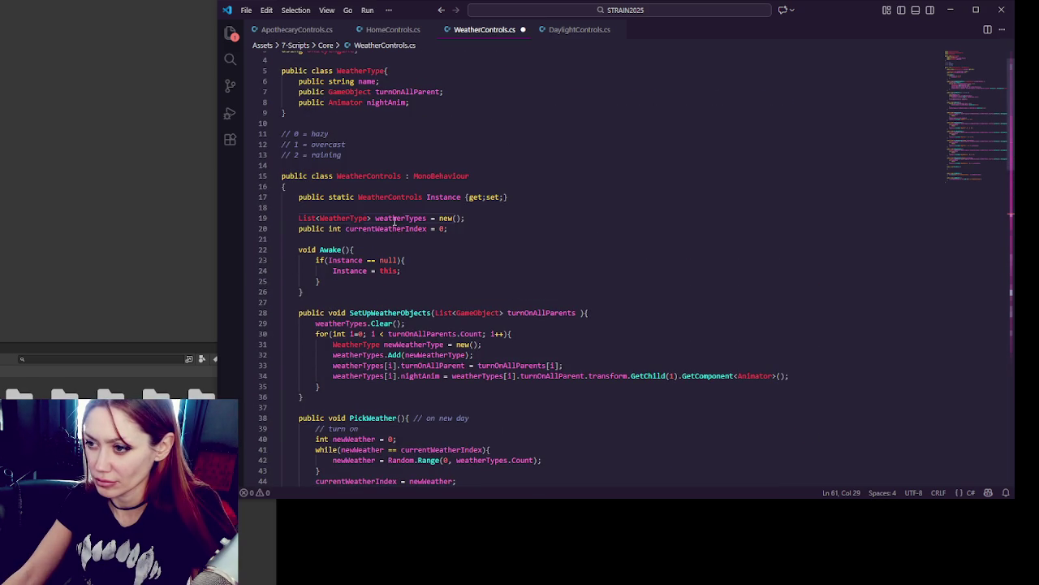
double_click(397, 229)
scroll(392, 278, "down", 11)
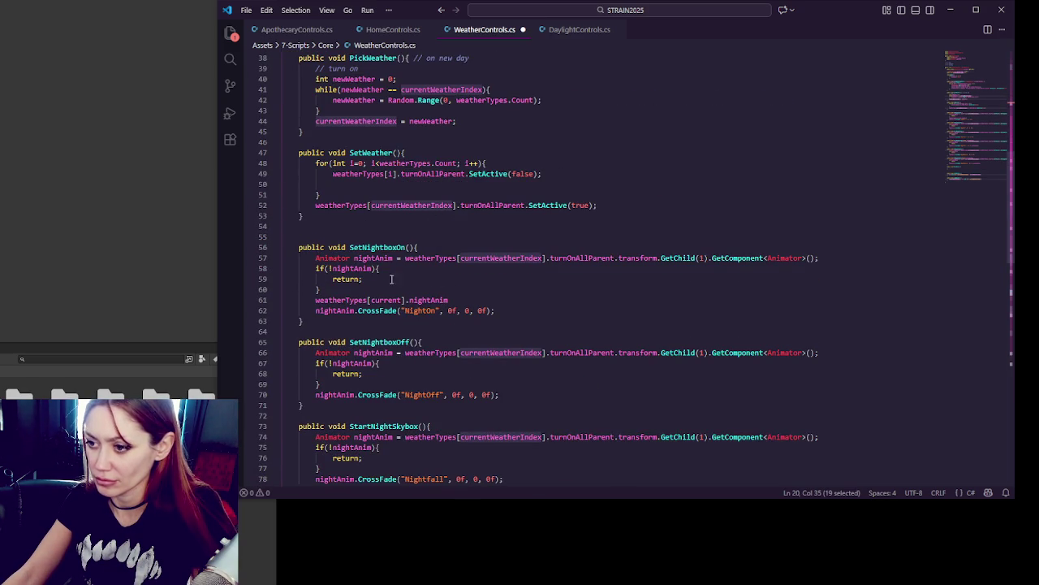
double_click(378, 301)
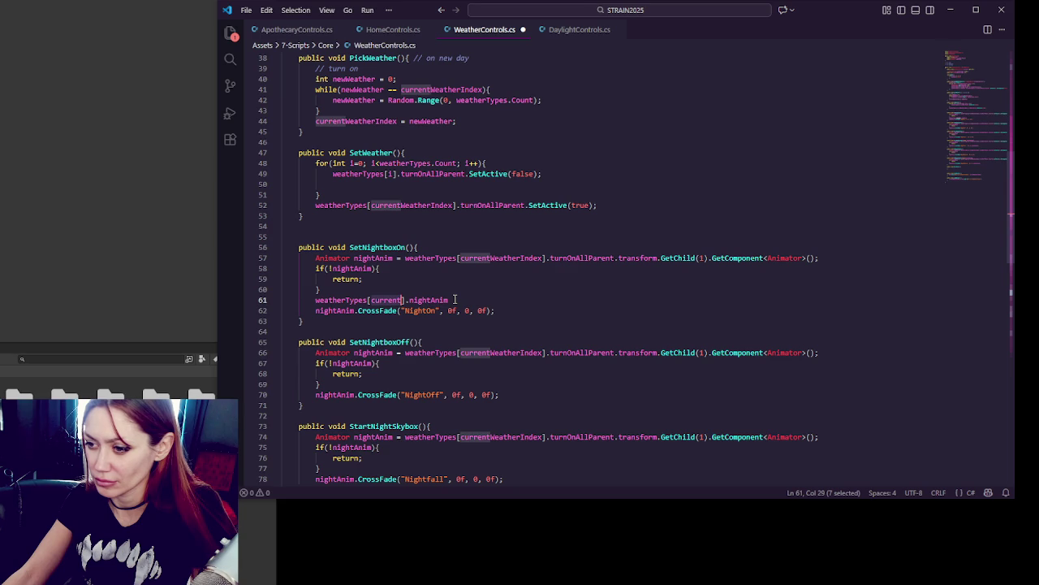
key("ctrl+v")
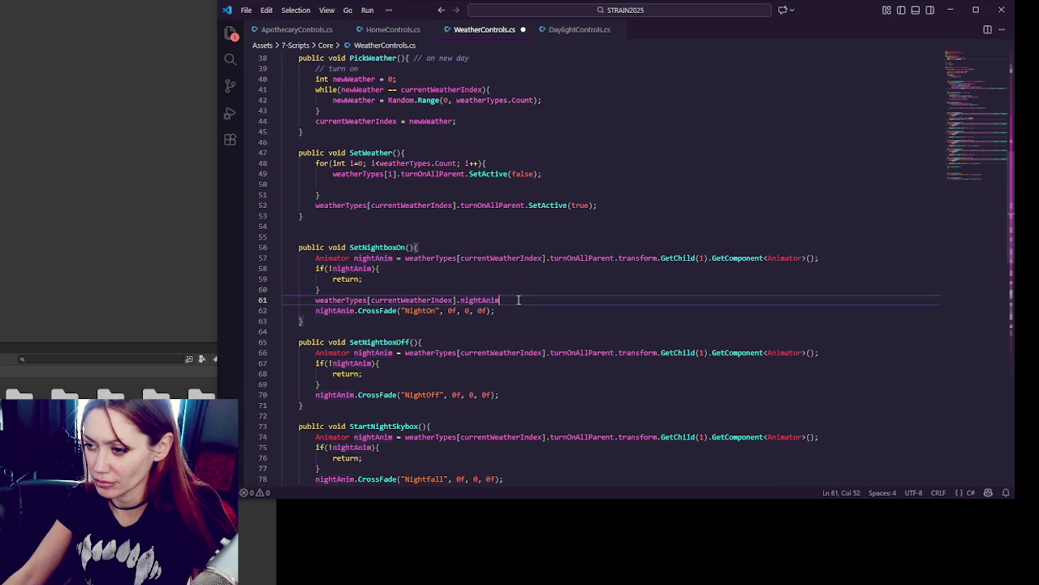
left_click_drag(356, 311, 513, 311)
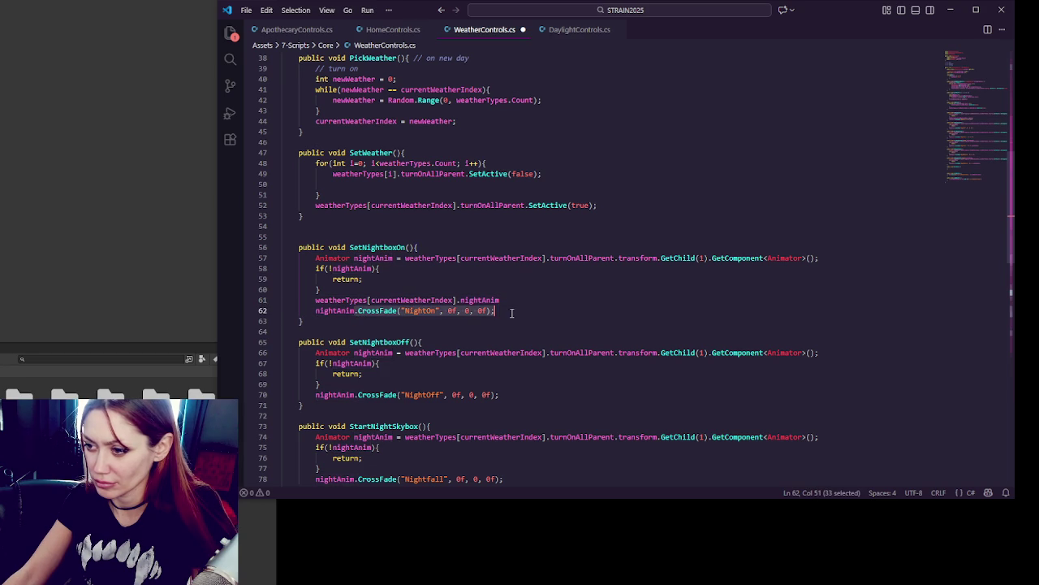
Step: Move the NightOn CrossFade call onto the new nightAnim line and delete SetNightboxOn's local Animator lookup
key("ctrl+x")
left_click(515, 299)
key("ctrl+v")
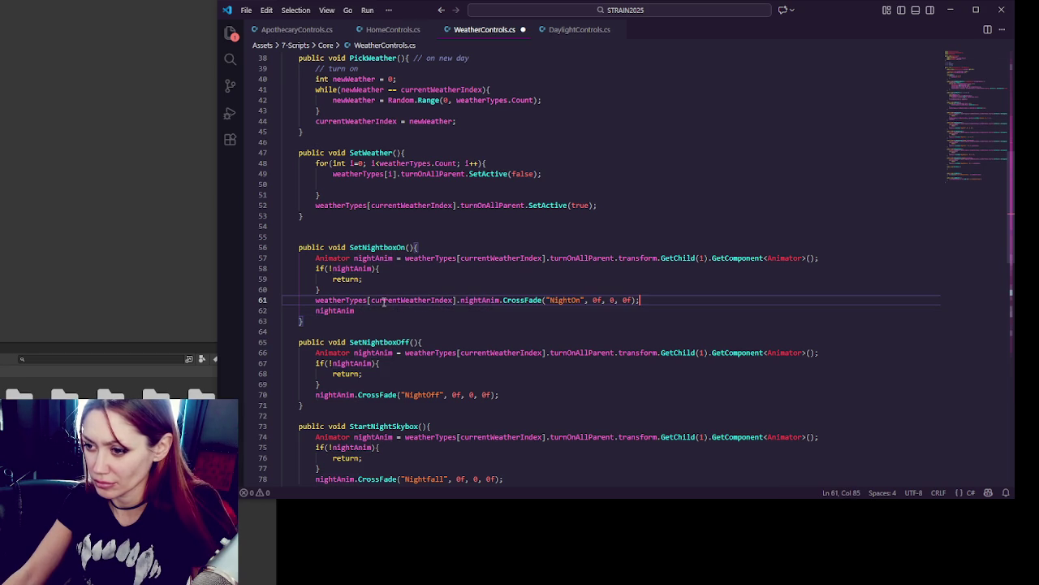
key("shift+Down")
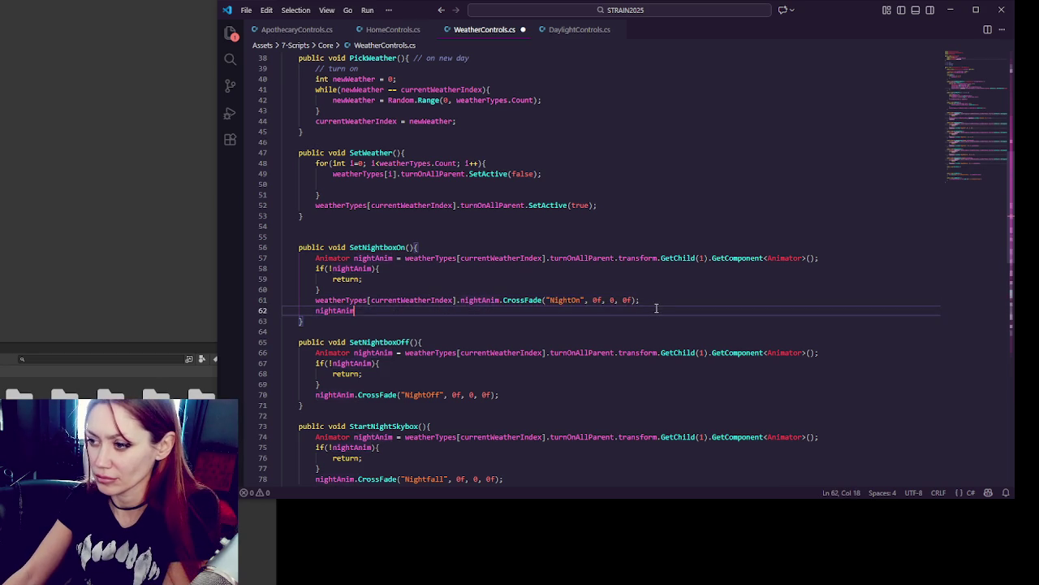
key("Delete")
left_click_drag(429, 289, 464, 249)
key("BackSpace")
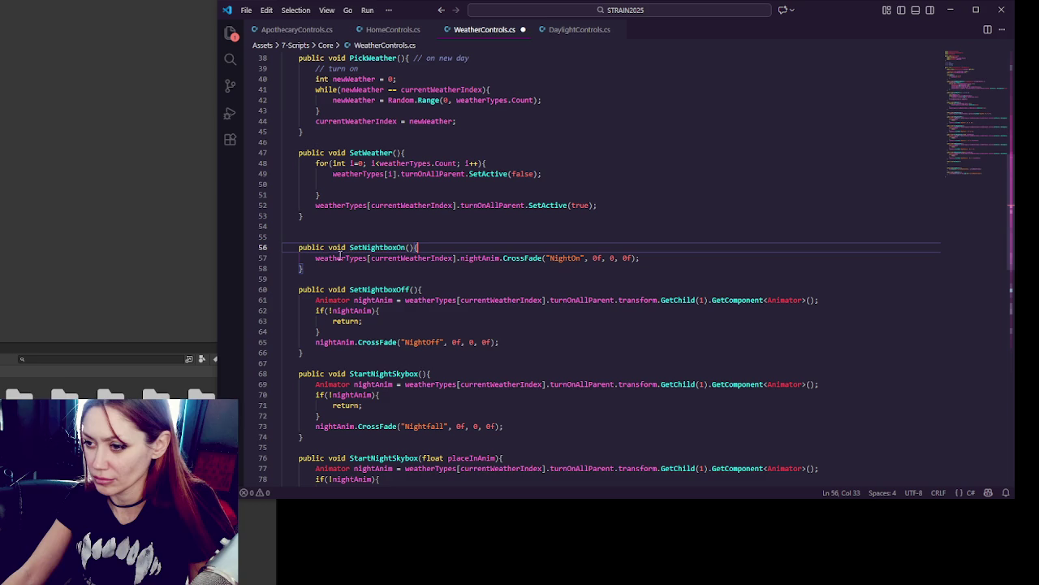
Step: Use weatherTypes[currentWeatherIndex].nightAnim in SetNightboxOff and both StartNightSkybox methods, deleting their lookups and null checks
left_click_drag(316, 257, 498, 260)
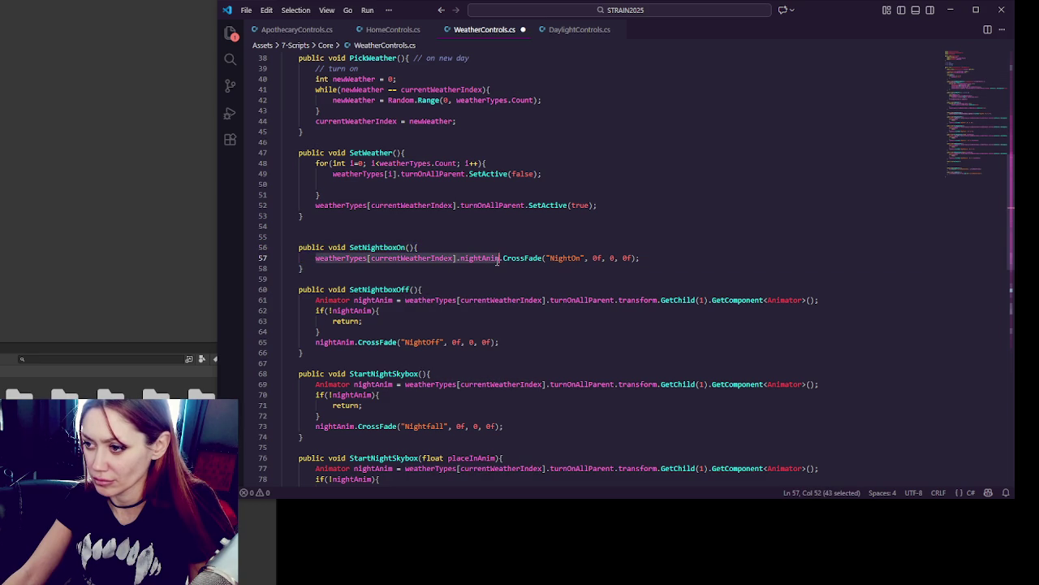
key("ctrl+c")
double_click(333, 342)
key("ctrl+v")
left_click_drag(333, 333, 453, 291)
key("Delete")
double_click(326, 385)
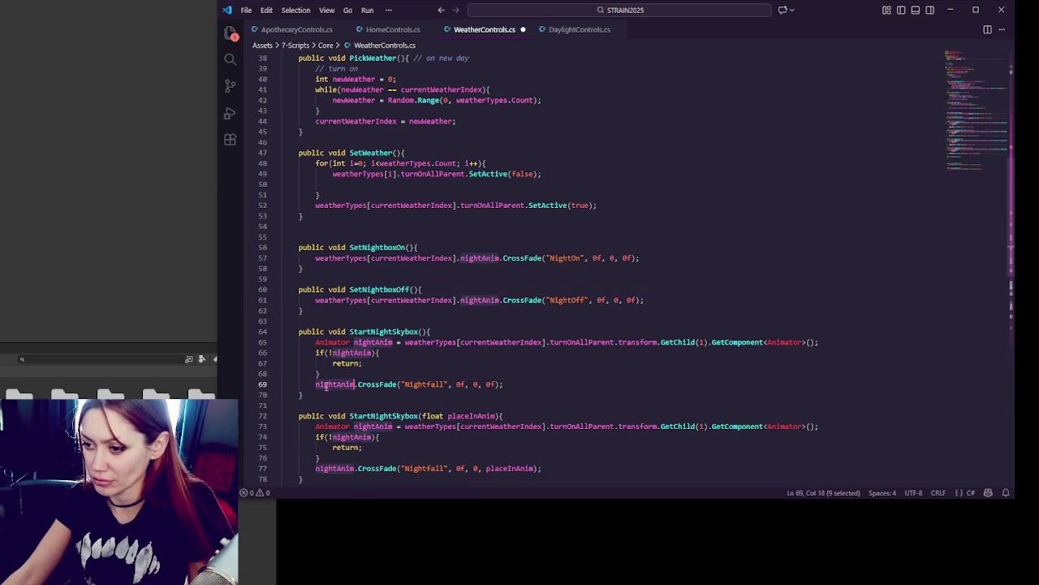
key("ctrl+v")
mouse_move(315, 384)
left_mouse_down()
mouse_move(389, 333)
mouse_move(432, 331)
left_mouse_up()
key("Delete")
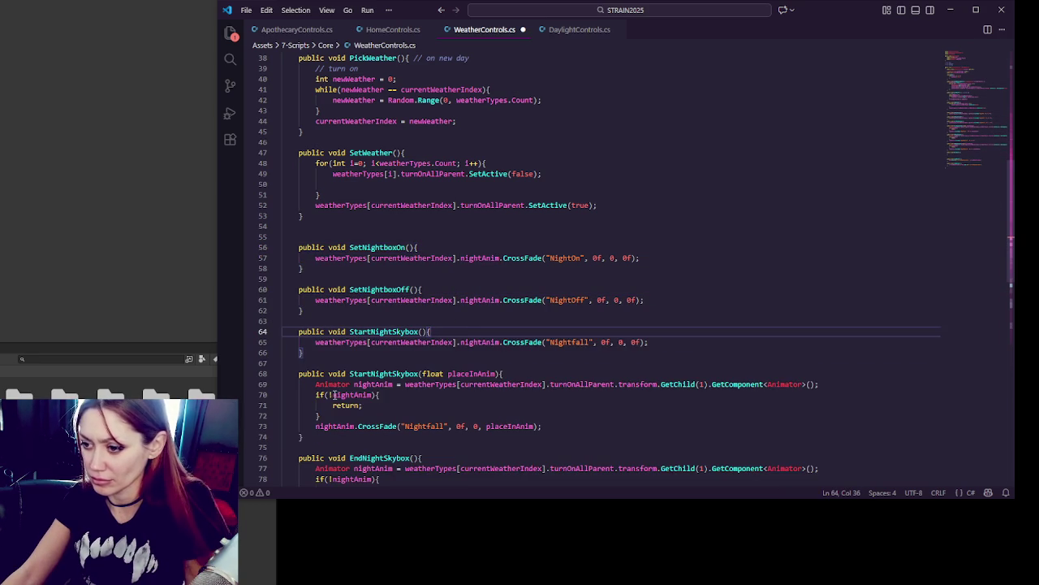
double_click(333, 426)
key("ctrl+v")
mouse_move(322, 416)
left_mouse_down()
mouse_move(382, 394)
mouse_move(526, 376)
left_mouse_up()
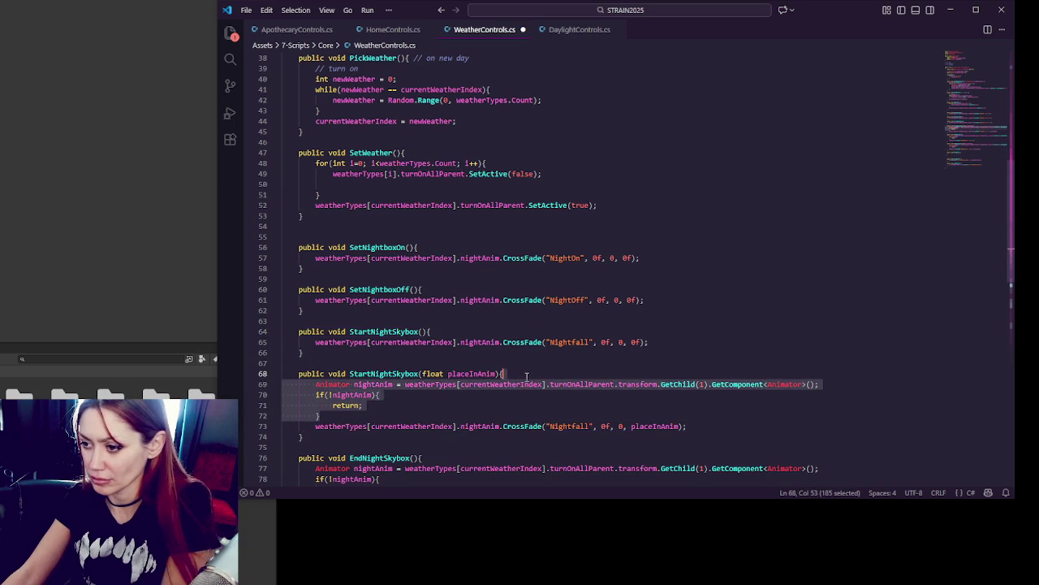
key("Delete")
Step: Do the same in both EndNightSkybox methods, removing their Animator lookups and null checks
scroll(487, 341, "down", 5)
double_click(345, 302)
key("ctrl+v")
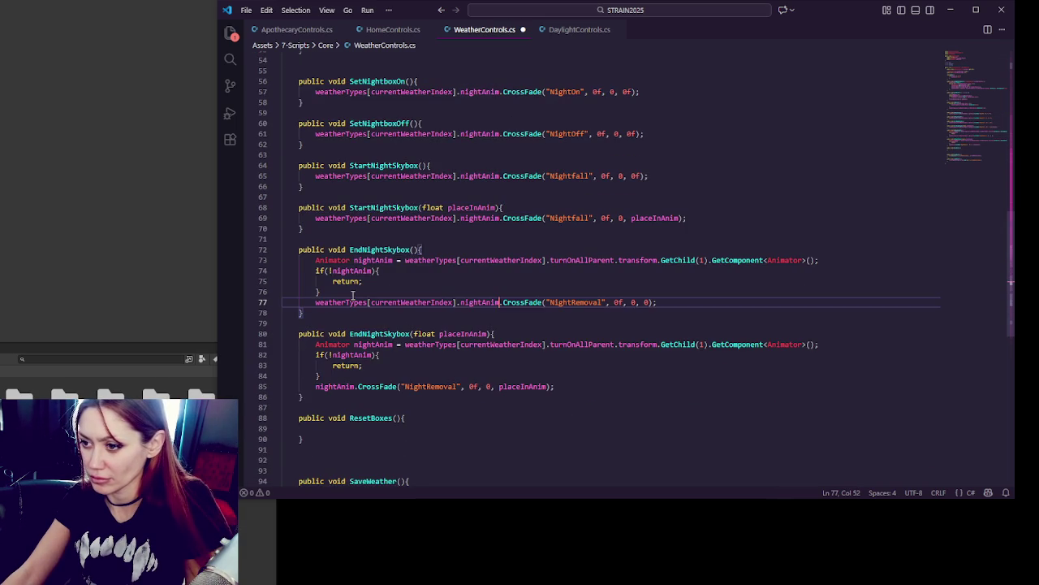
mouse_move(353, 295)
left_mouse_down()
mouse_move(429, 260)
mouse_move(422, 249)
left_mouse_up()
key("Delete")
double_click(324, 344)
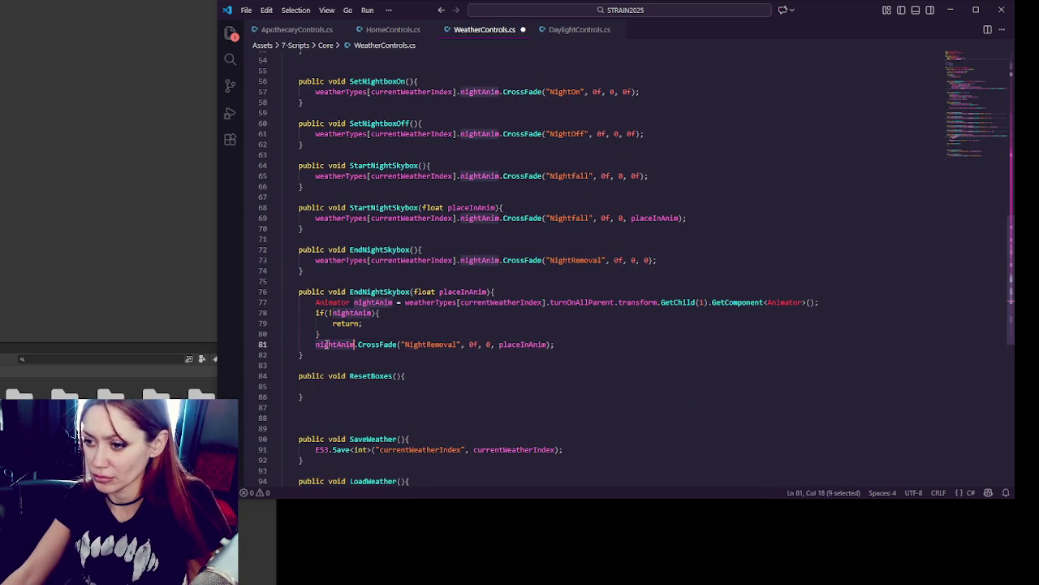
key("ctrl+v")
left_click_drag(323, 334, 510, 289)
key("Delete")
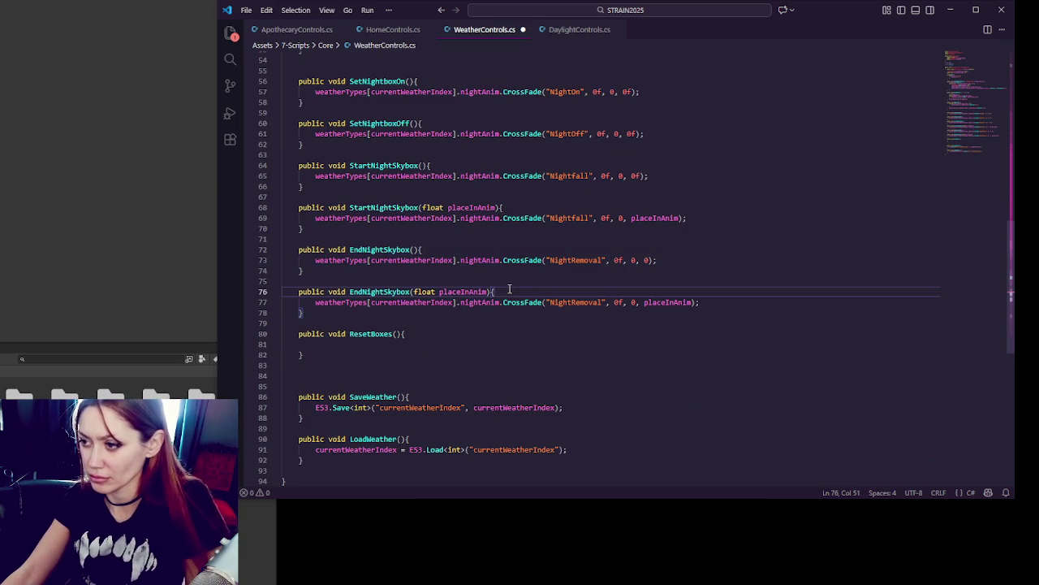
scroll(510, 287, "up", 4)
scroll(510, 286, "down", 4)
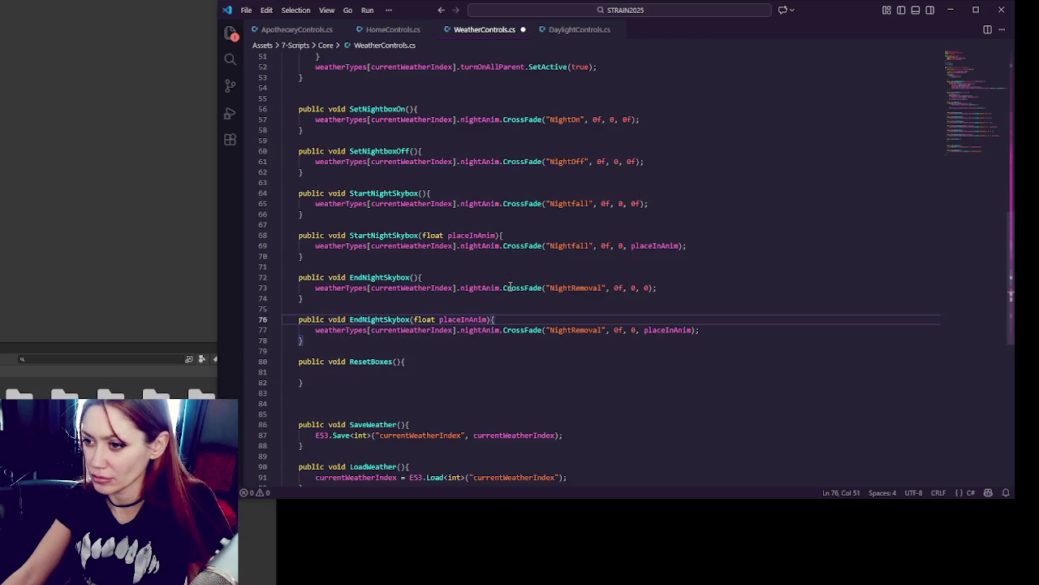
Step: Start a 'foreach(WeatherType wt in weatherTypes){' loop inside ResetBoxes
left_click(359, 342)
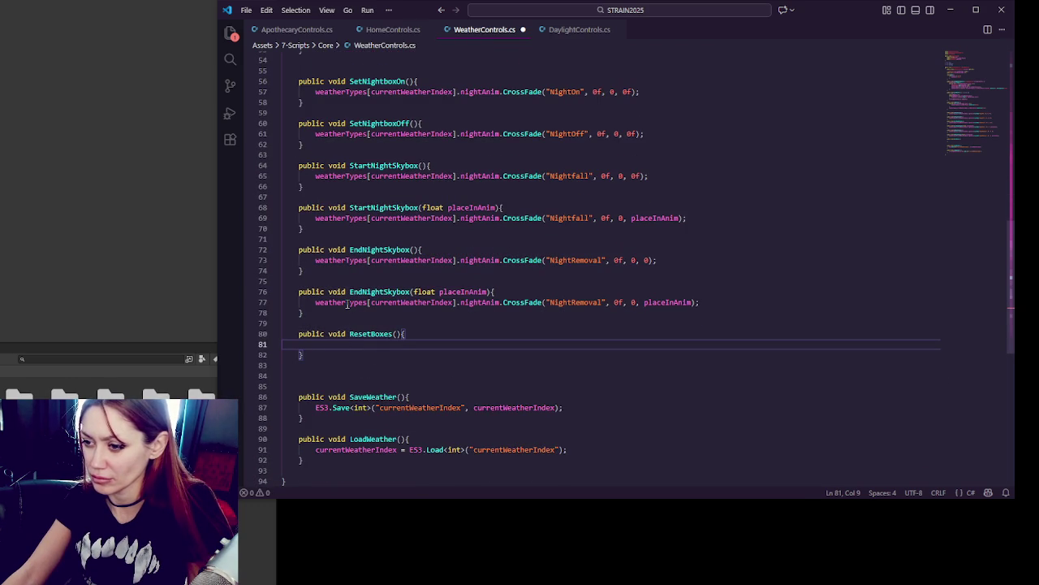
type("foreach(")
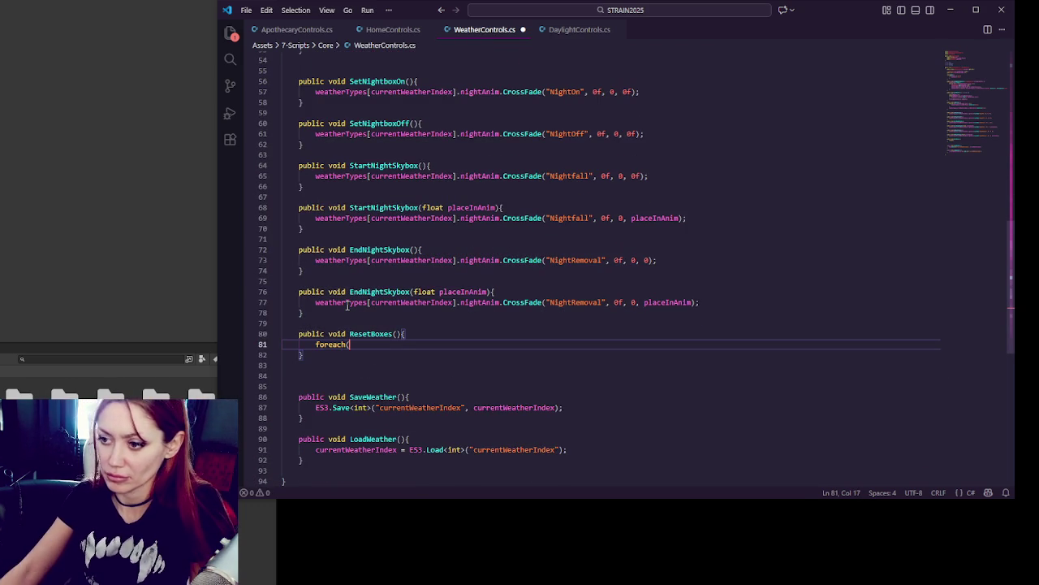
scroll(348, 305, "up", 10)
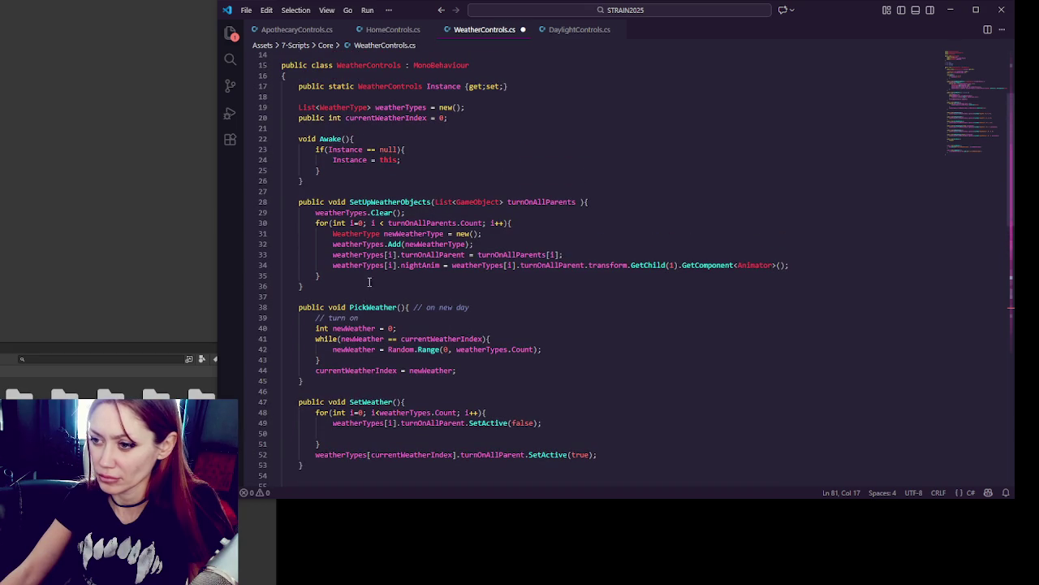
double_click(378, 244)
scroll(453, 313, "down", 13)
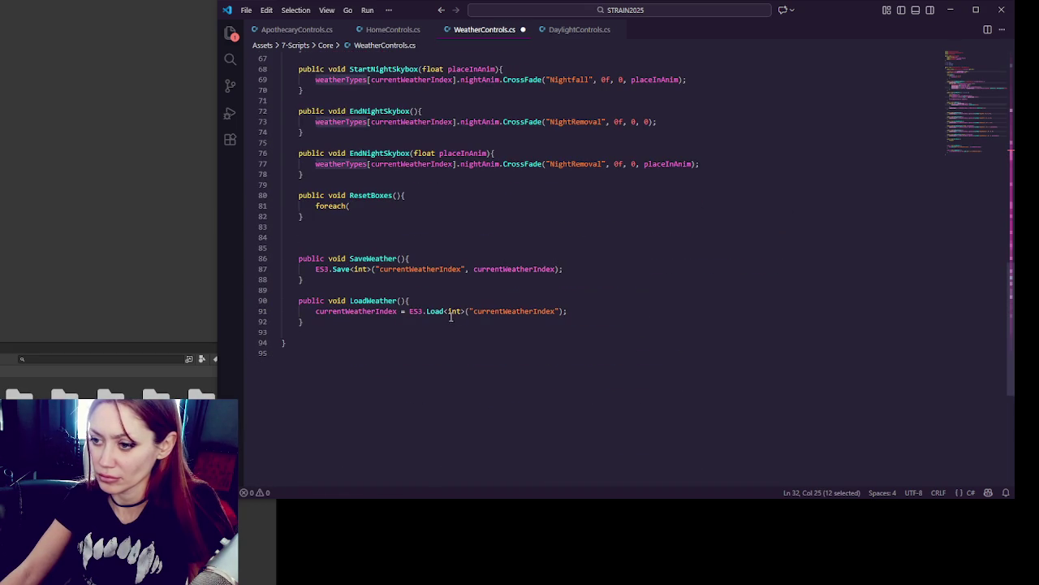
left_click(389, 210)
type("Weat")
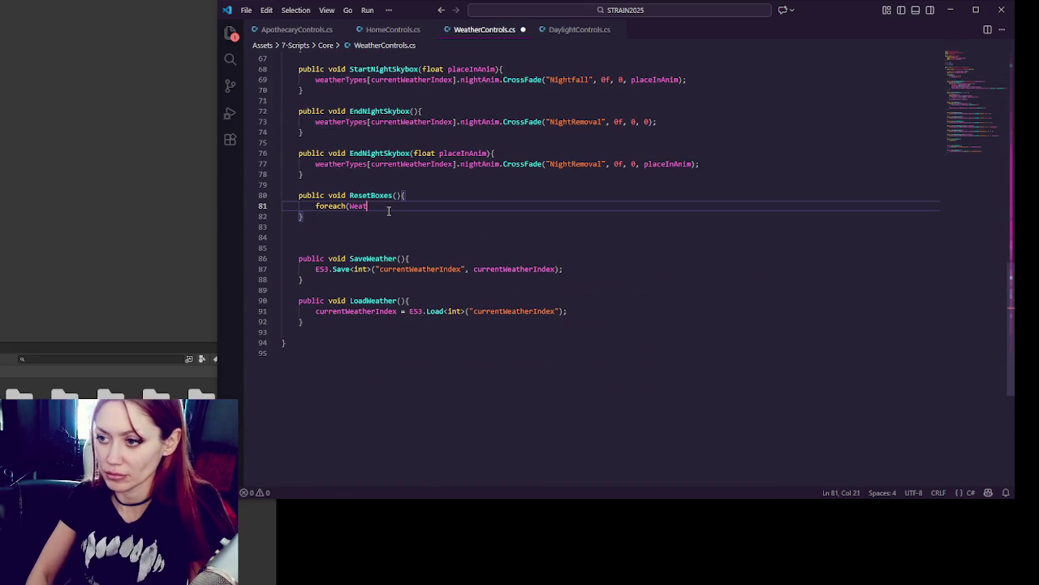
type("herType wt in ")
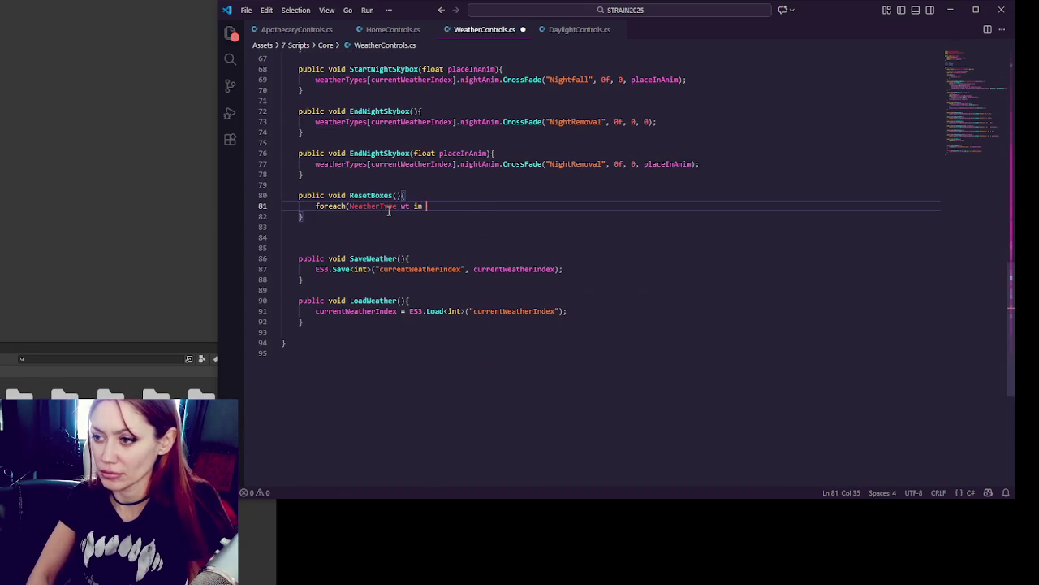
type("weatherTypes){")
key("Return")
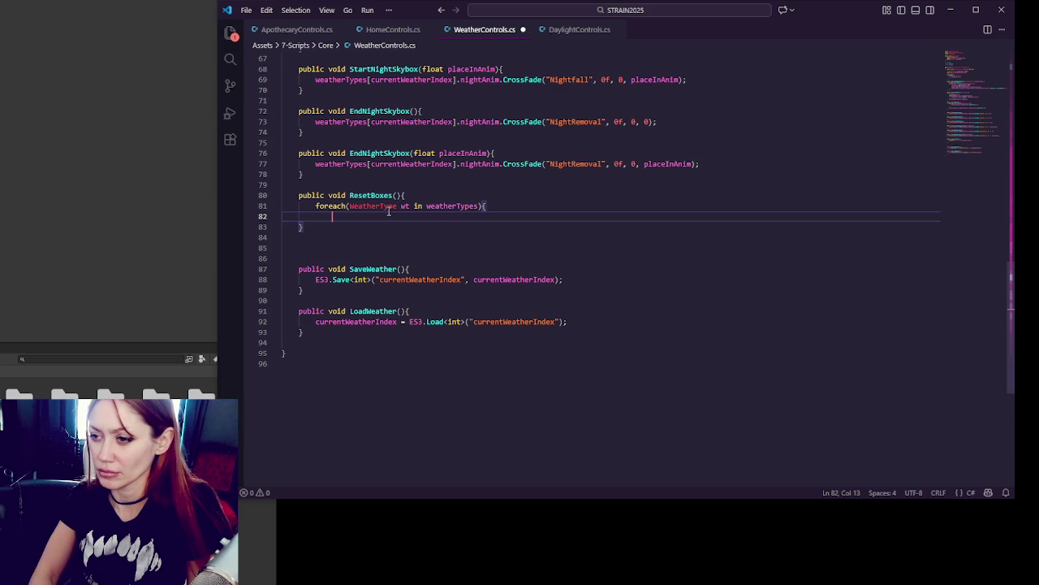
Step: Make the loop body call wt.nightAnim.CrossFade("NightOff", 0f, 0, 0f)
type("wt.")
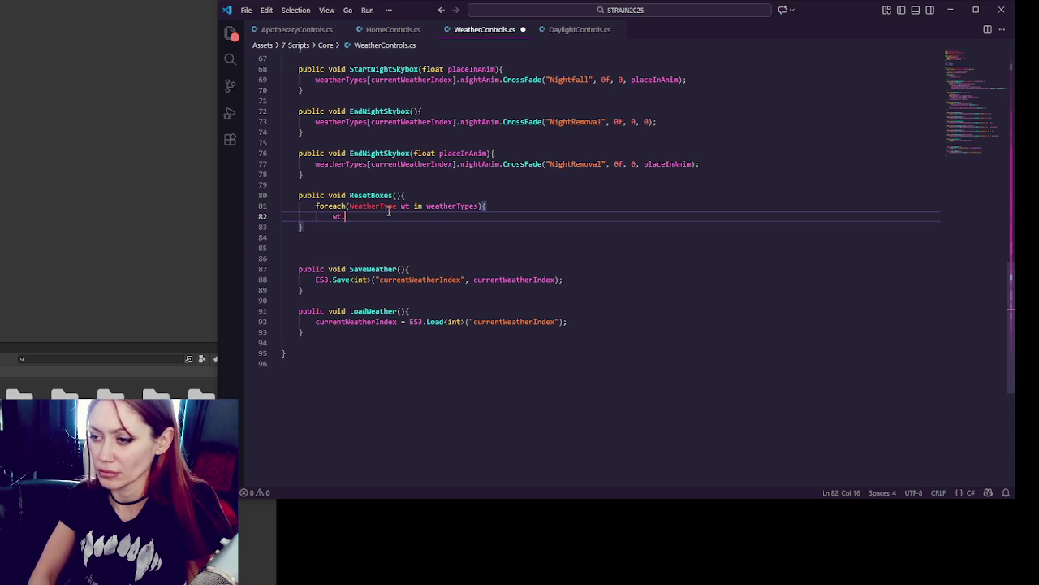
type("weat")
key("BackSpace")
key("BackSpace")
key("BackSpace")
type("nightAnim")
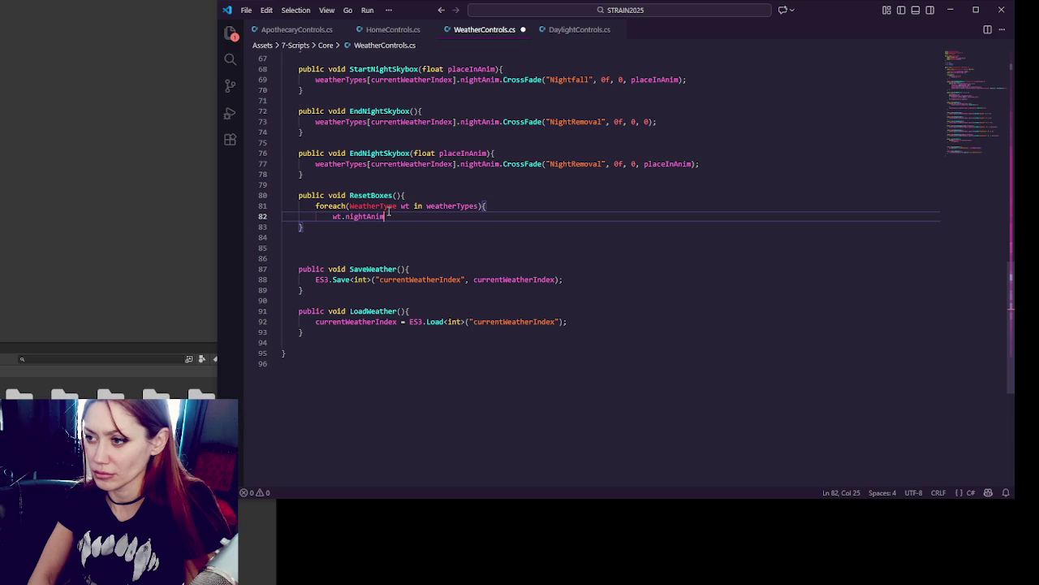
type("(")
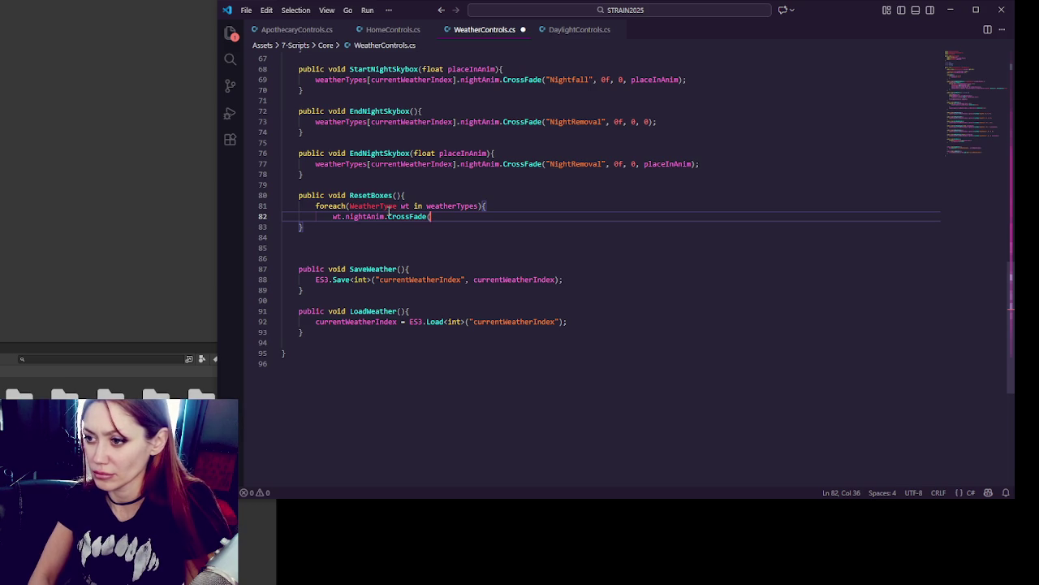
type(")")
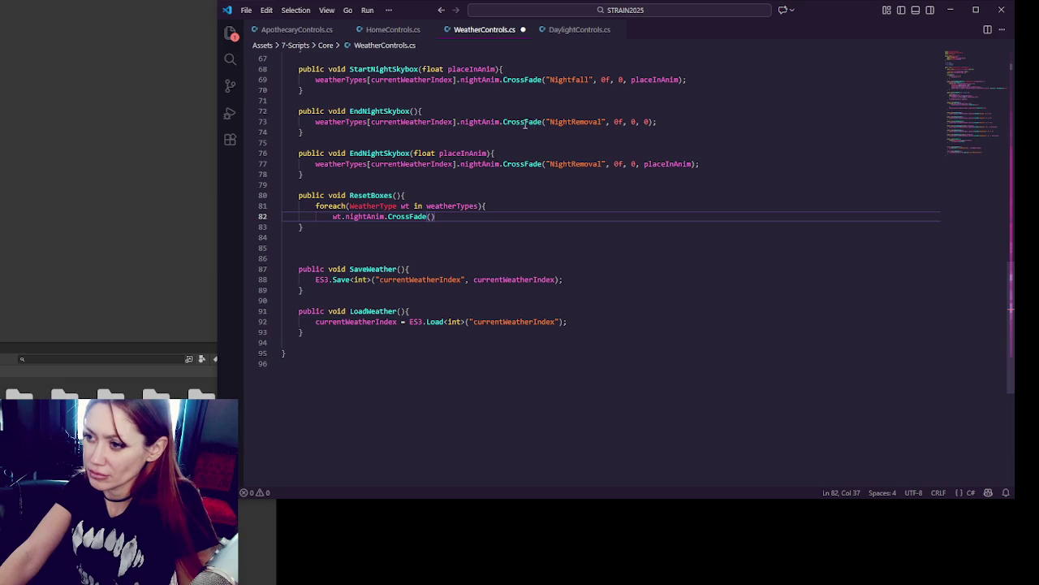
left_click_drag(502, 122, 711, 122)
scroll(707, 122, "up", 3)
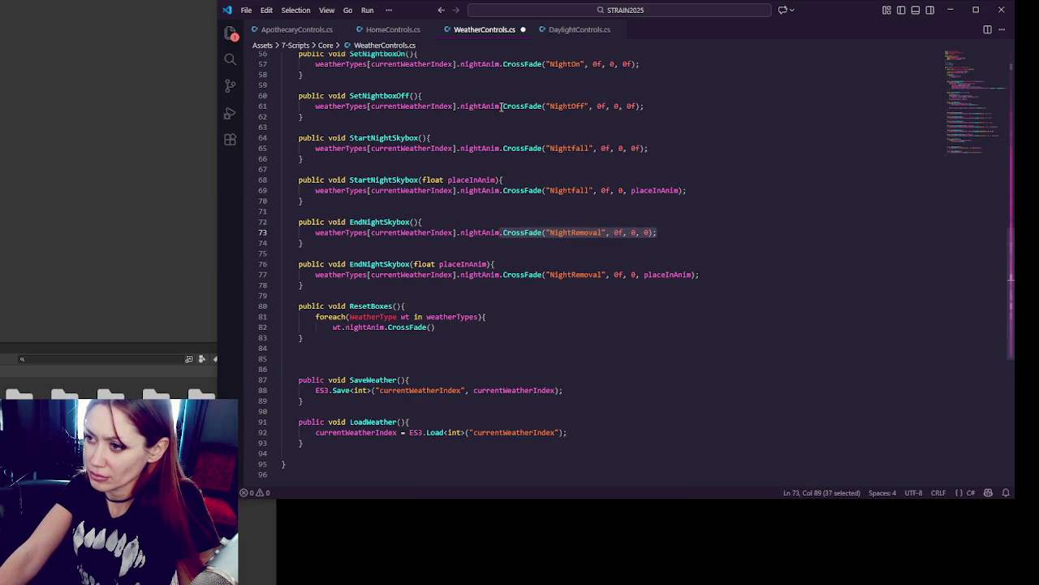
left_click_drag(501, 106, 668, 107)
key("ctrl+c")
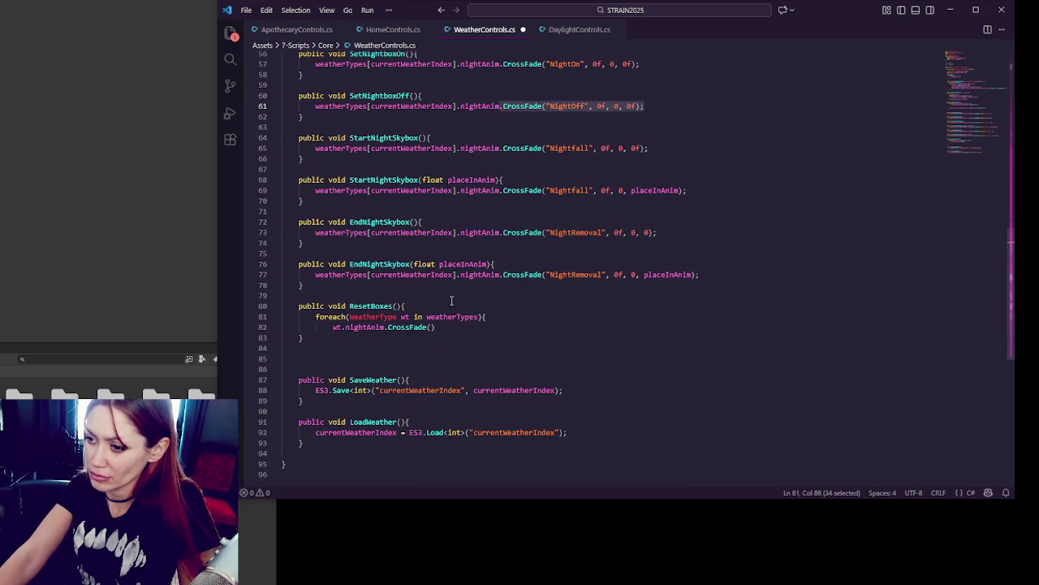
left_click(431, 328)
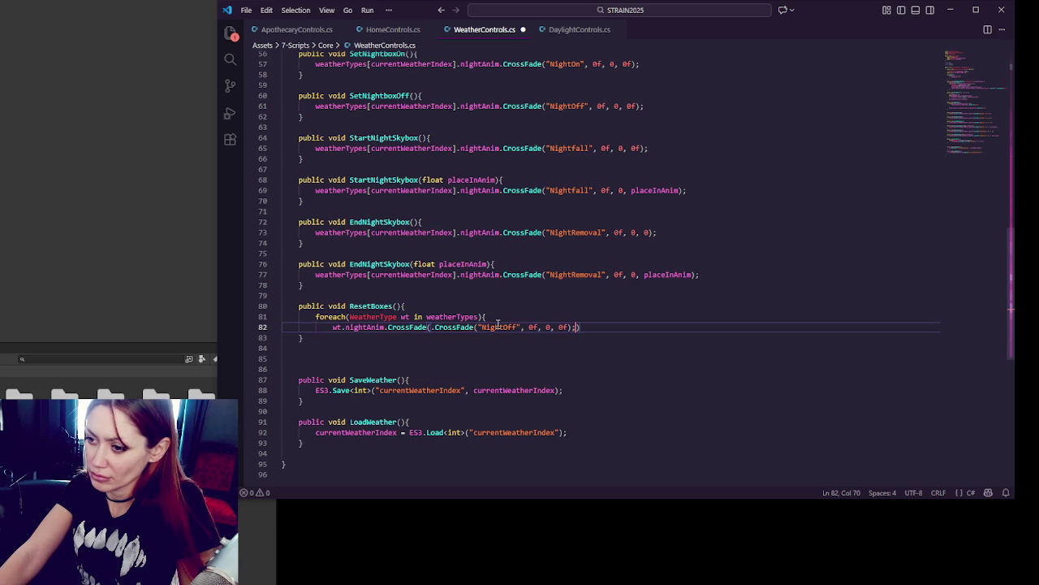
left_click_drag(436, 328, 389, 329)
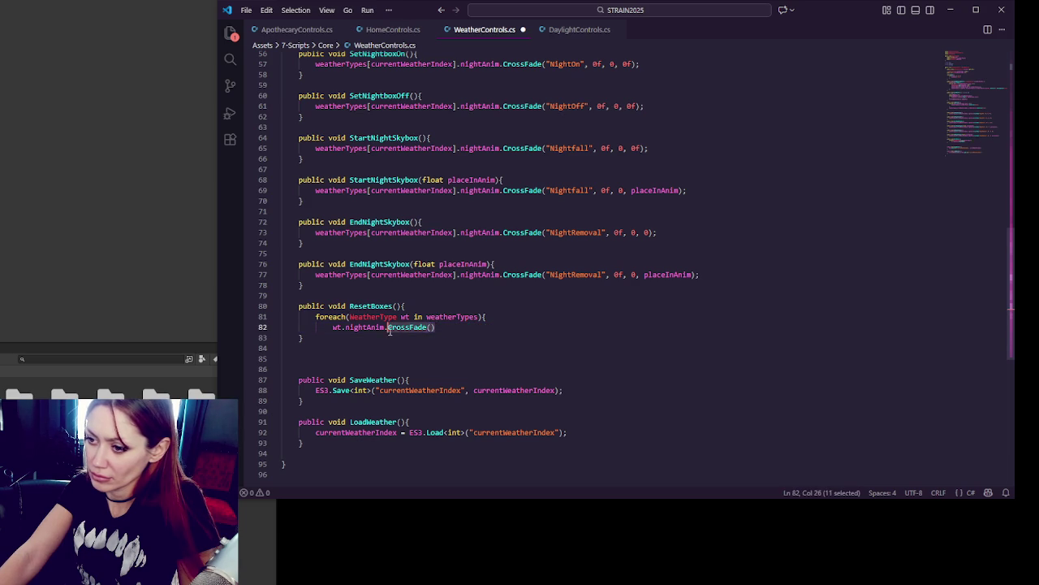
key("ctrl+v")
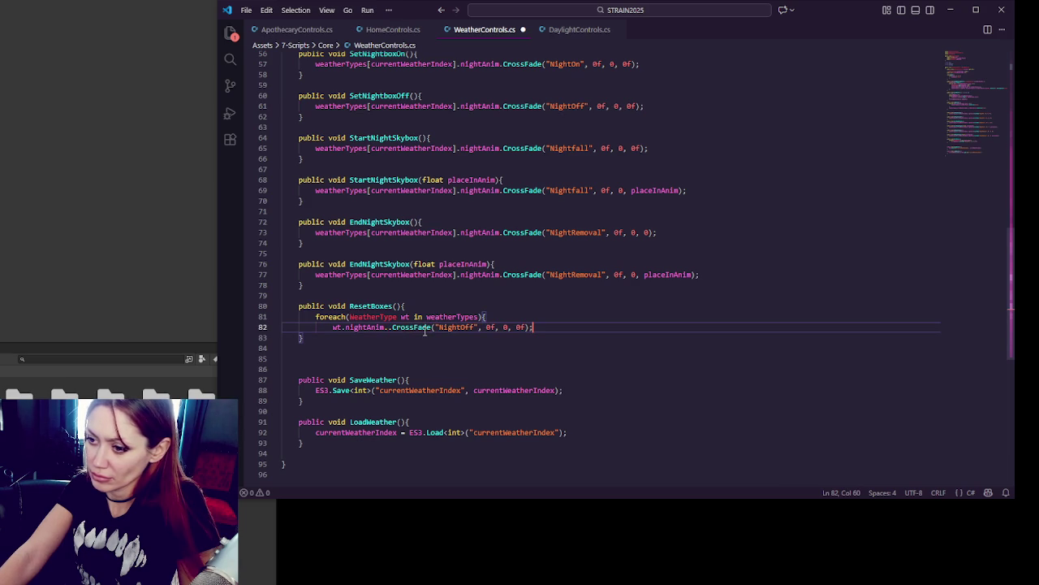
Step: Close the loop with a brace and save WeatherControls.cs
left_click(596, 307)
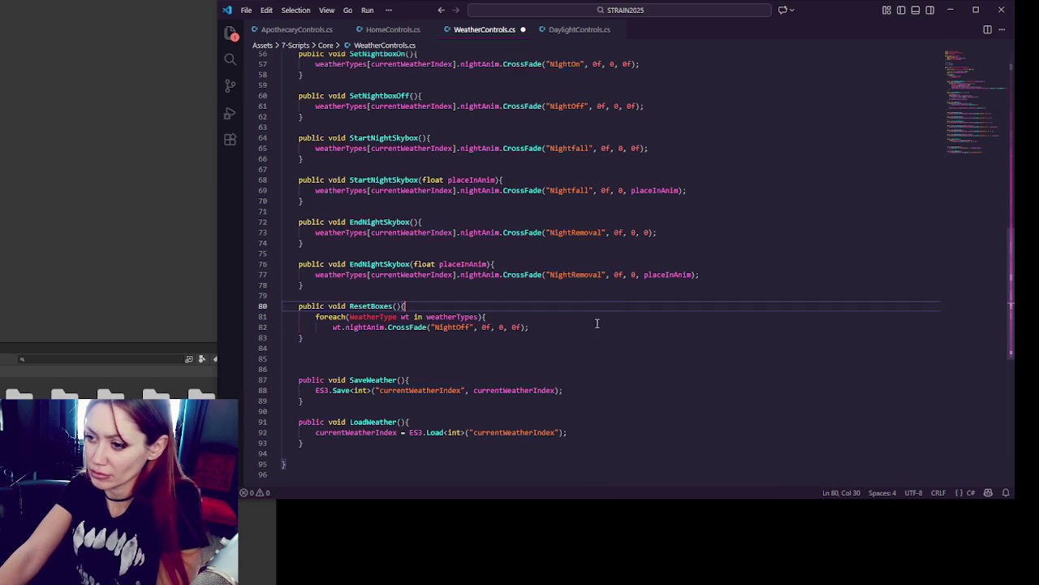
left_click(596, 324)
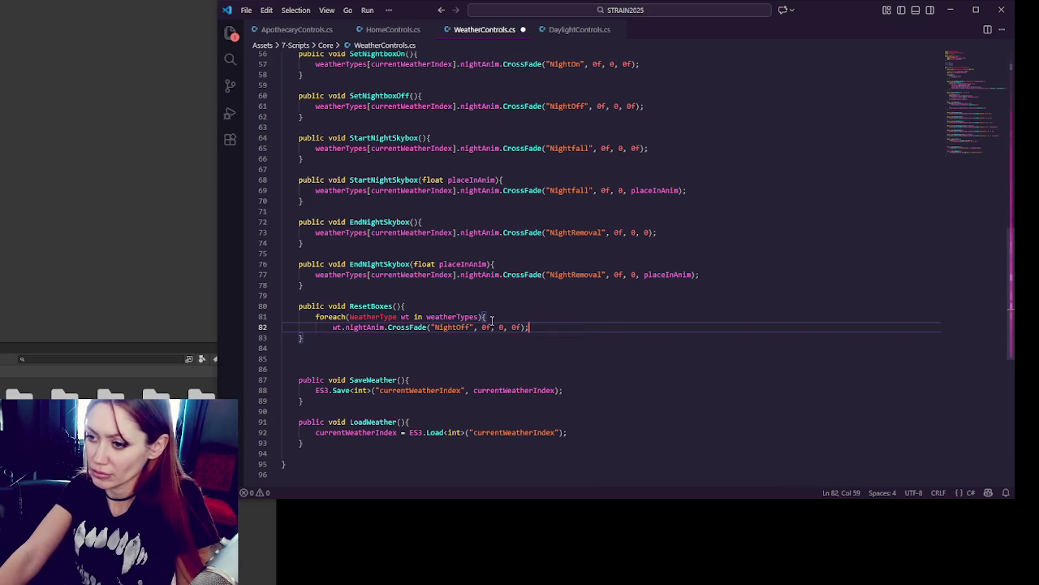
key("Return")
type("}")
key("ctrl+s")
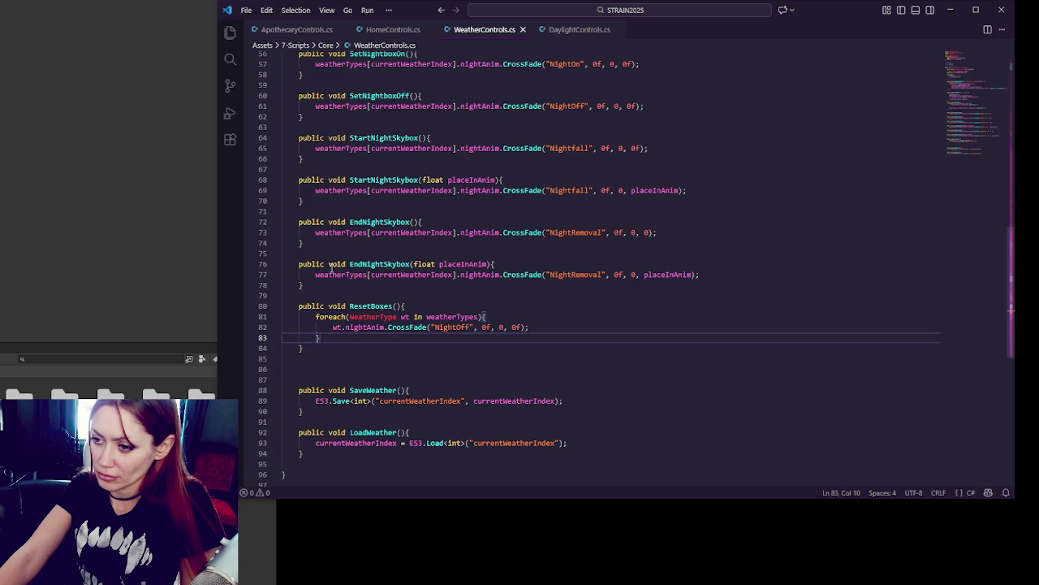
left_click(13, 213)
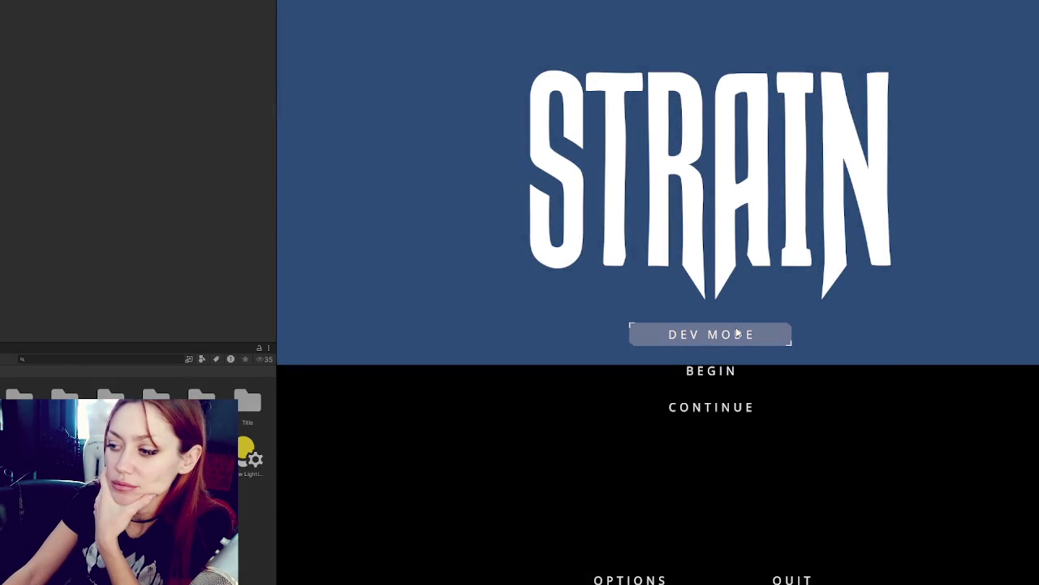
Step: Start the game from the STRAIN title menu
left_click(674, 344)
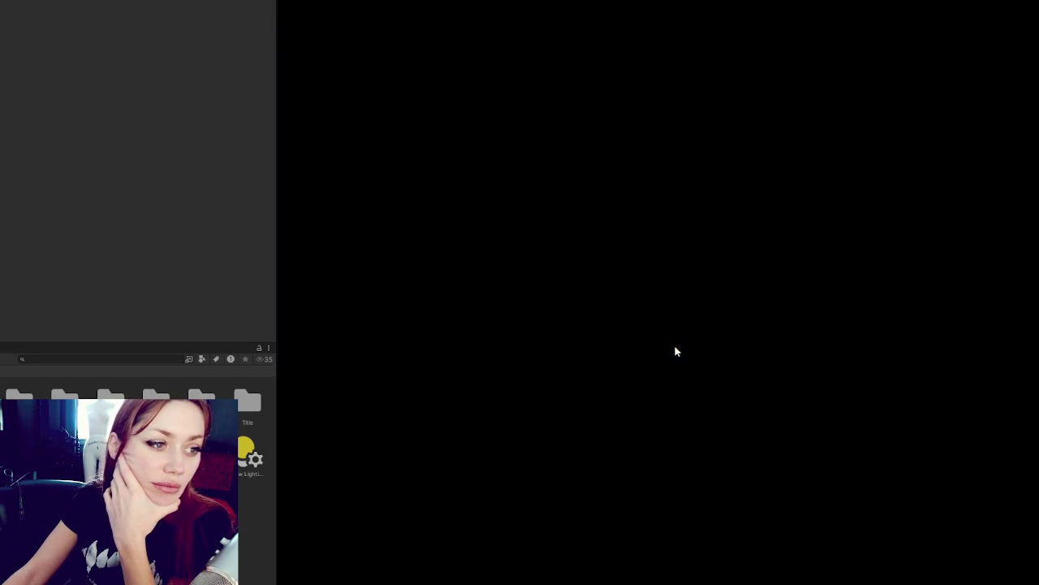
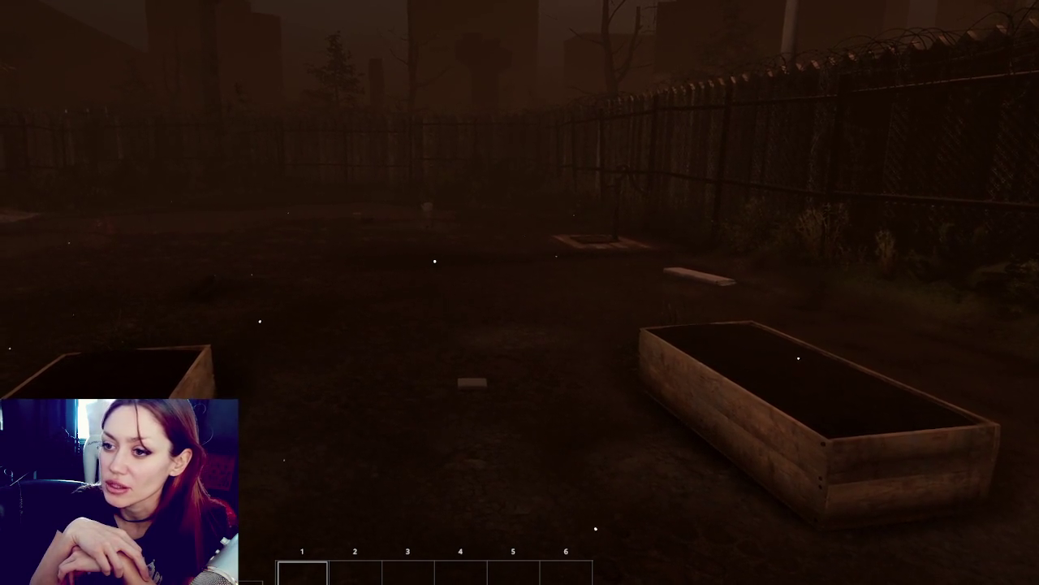
Step: Walk around the brown-fogged fenced garden and head toward the plank on the ground
mouse_move(435, 262)
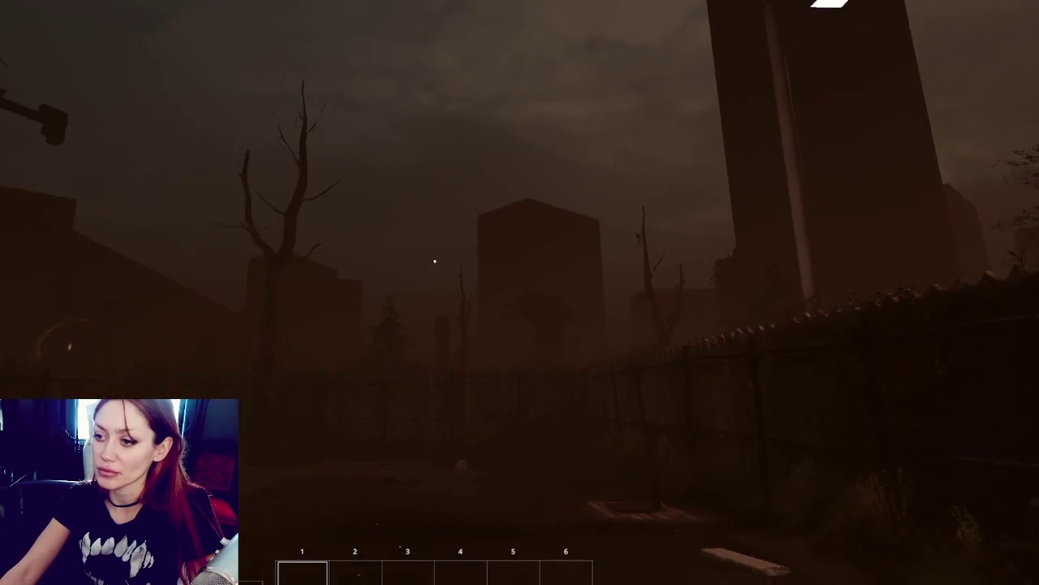
key("d")
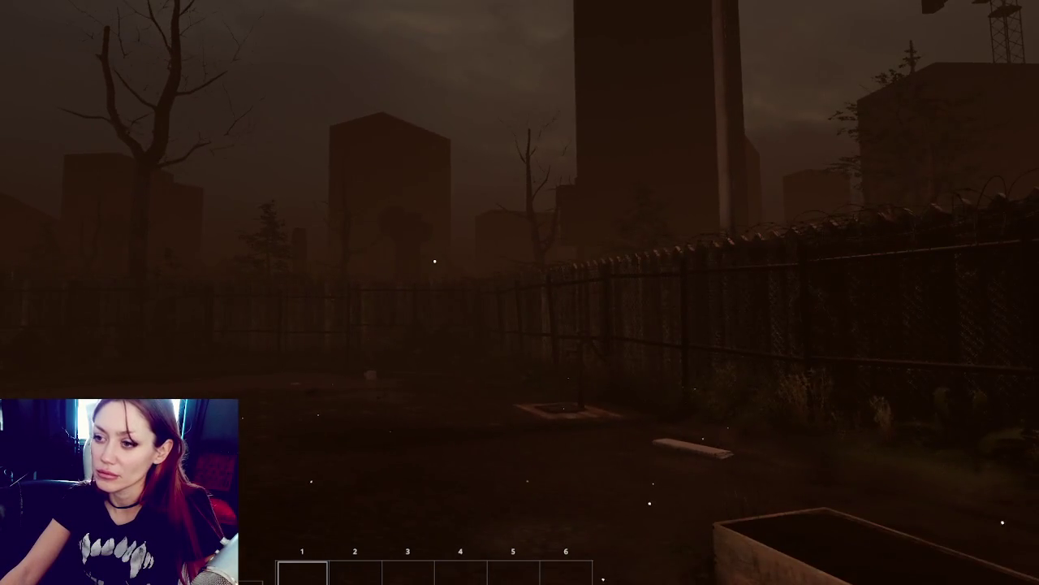
key("s")
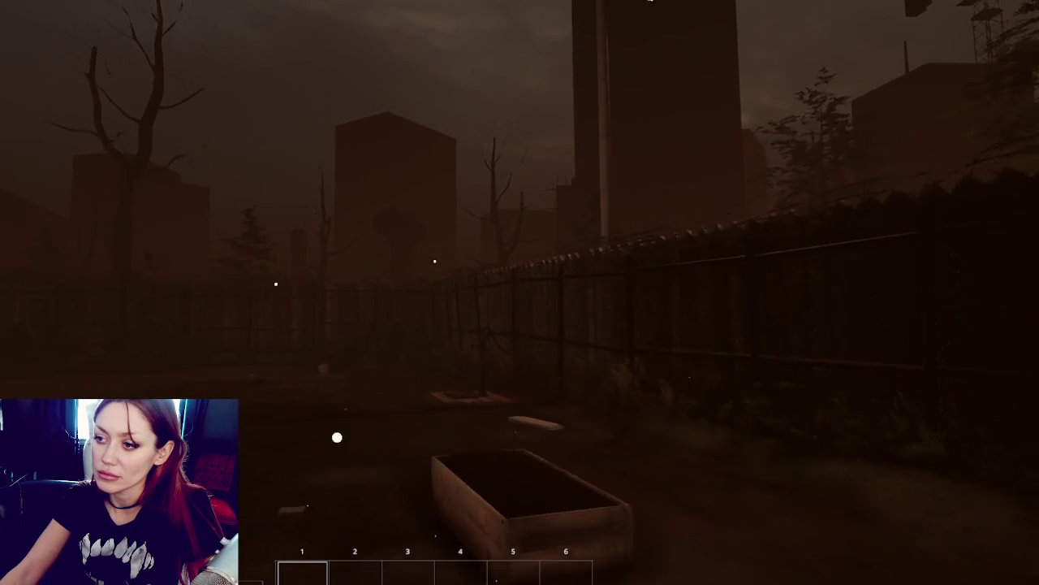
key("w")
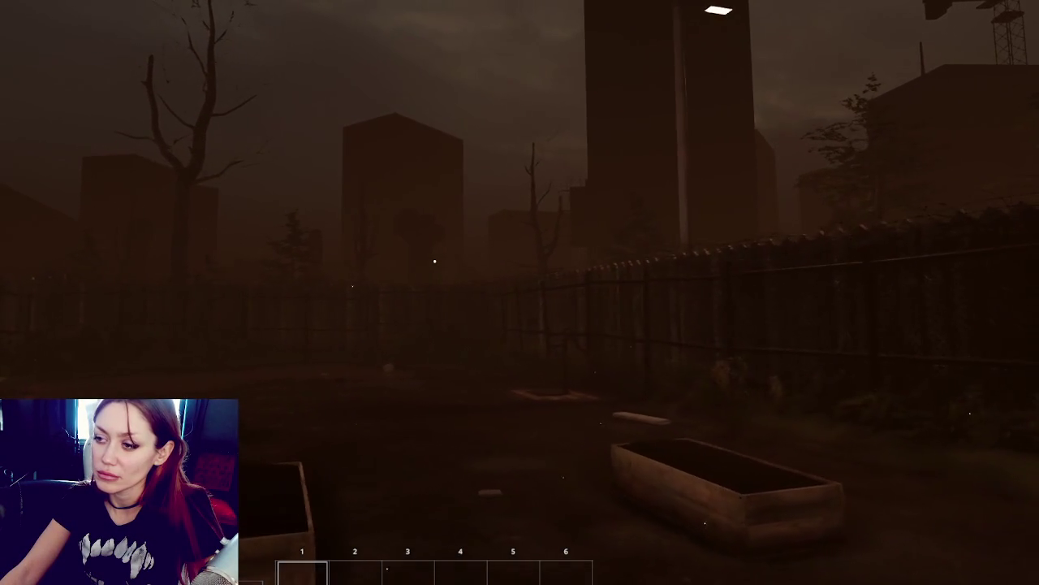
key("w")
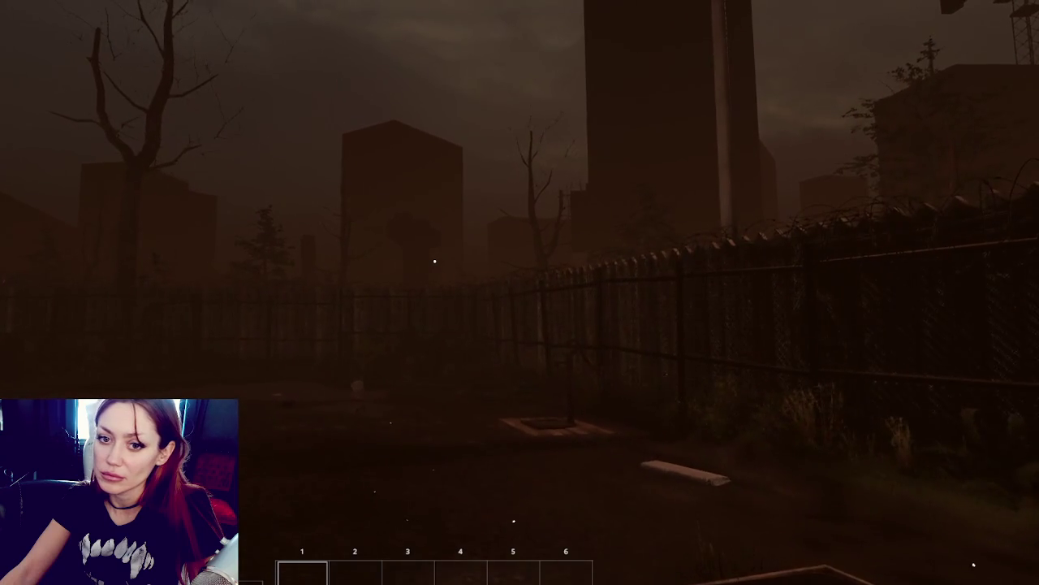
key("s")
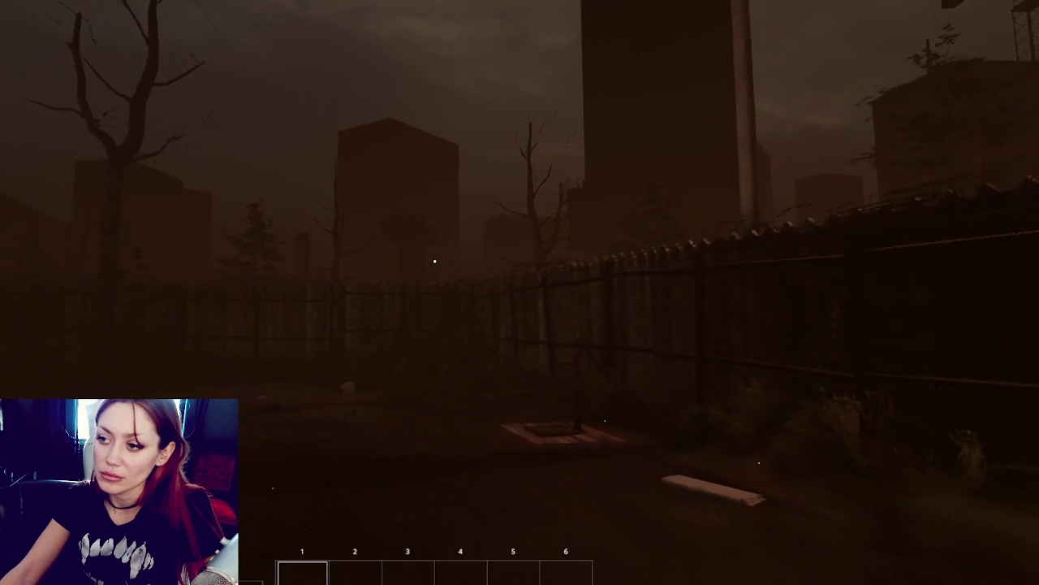
key("d")
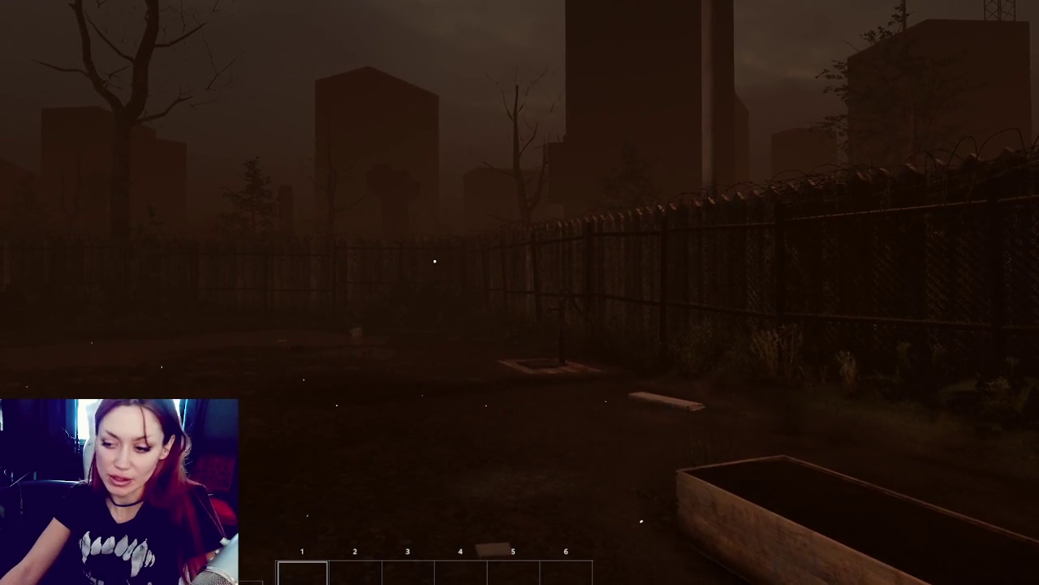
key("w")
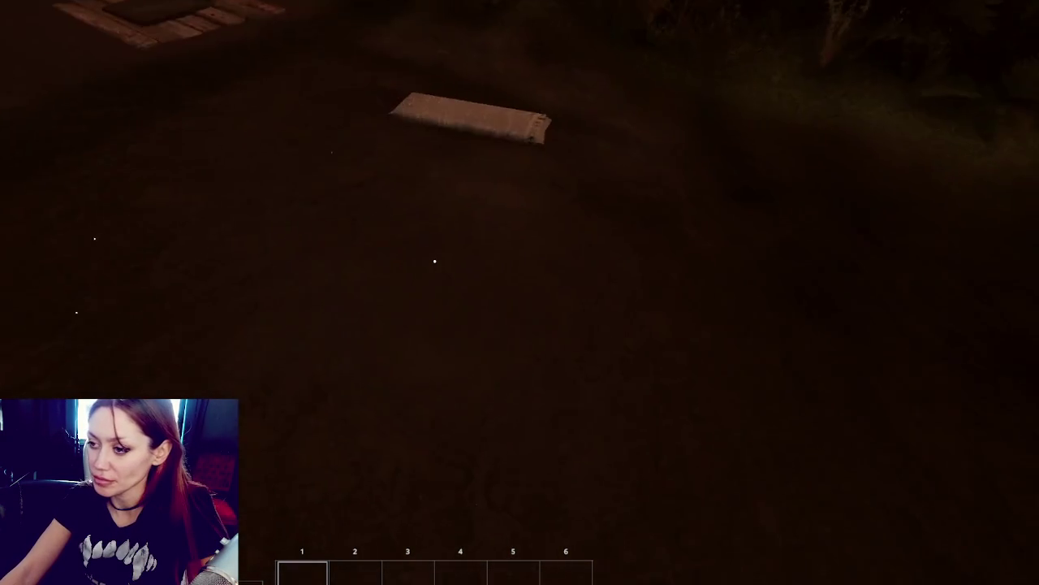
Step: Pick up the newspaper, place a Newspaper Bed on the ground, and sleep on it
left_click(435, 261)
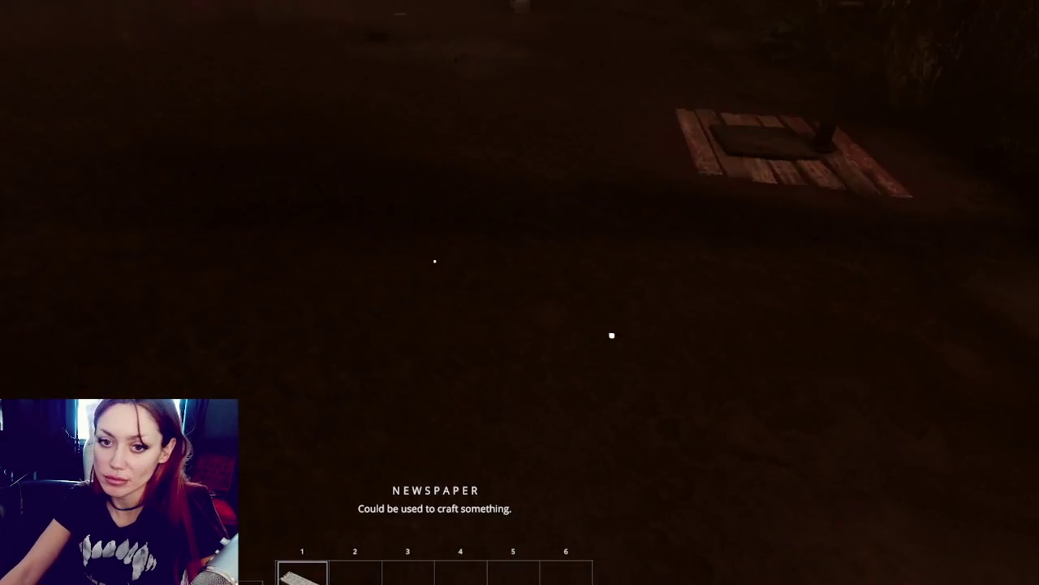
left_click(870, 303)
left_click(435, 262)
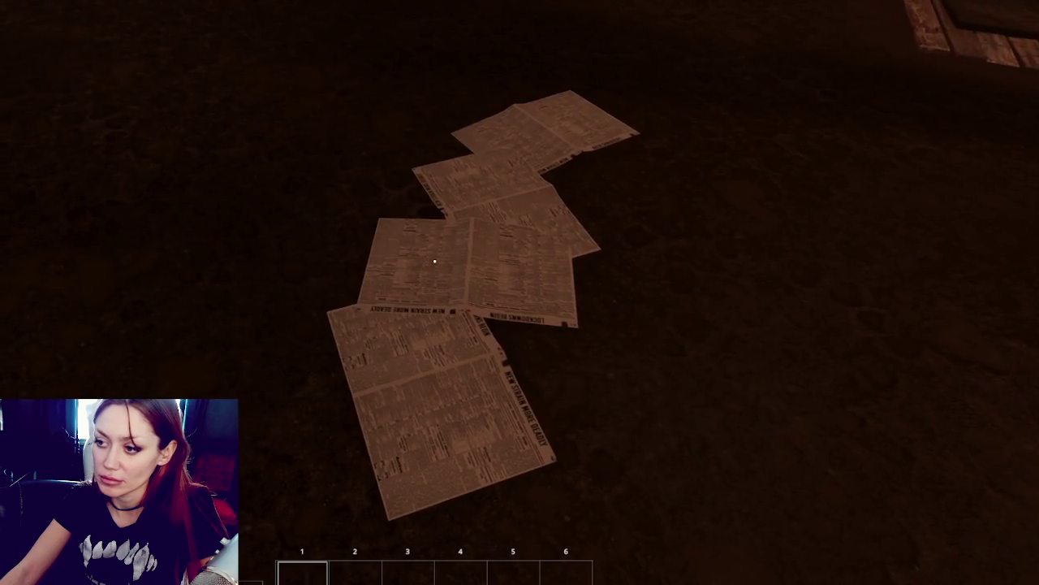
left_click(435, 262)
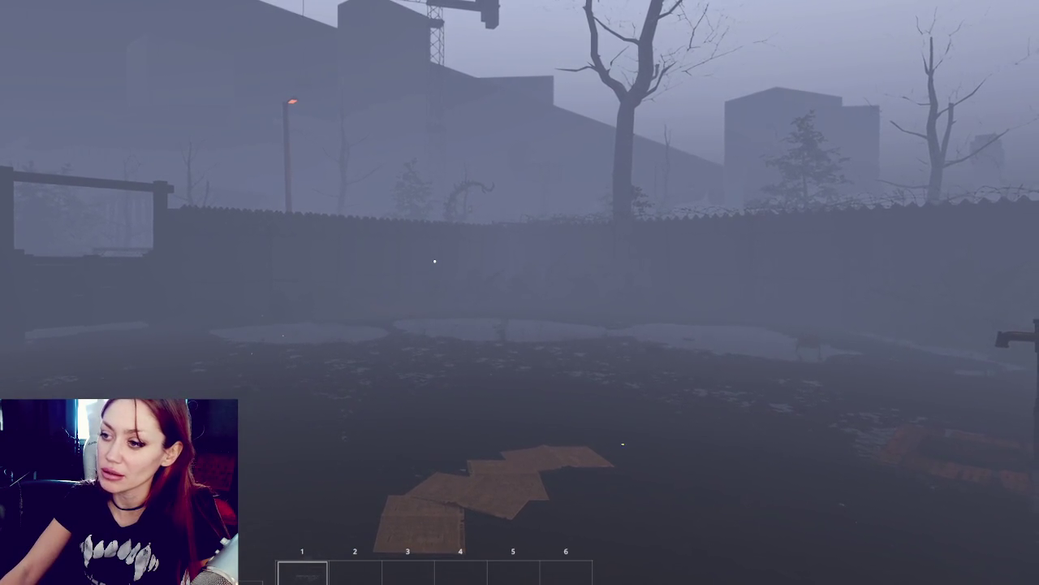
Step: Restore the editor layout so the Rainy volume's fog settings show beside the game
left_click(433, 265)
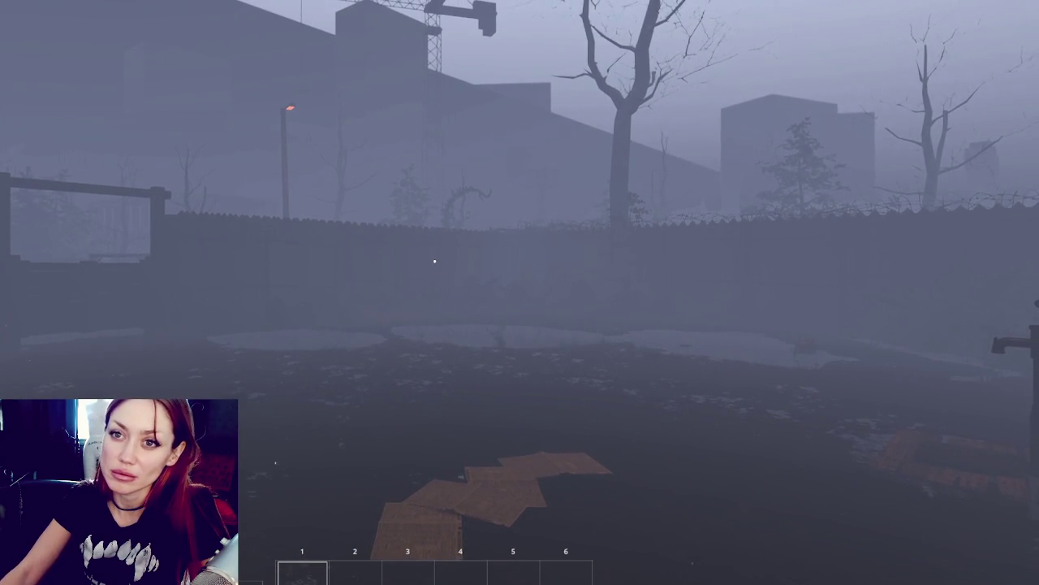
key("shift+space")
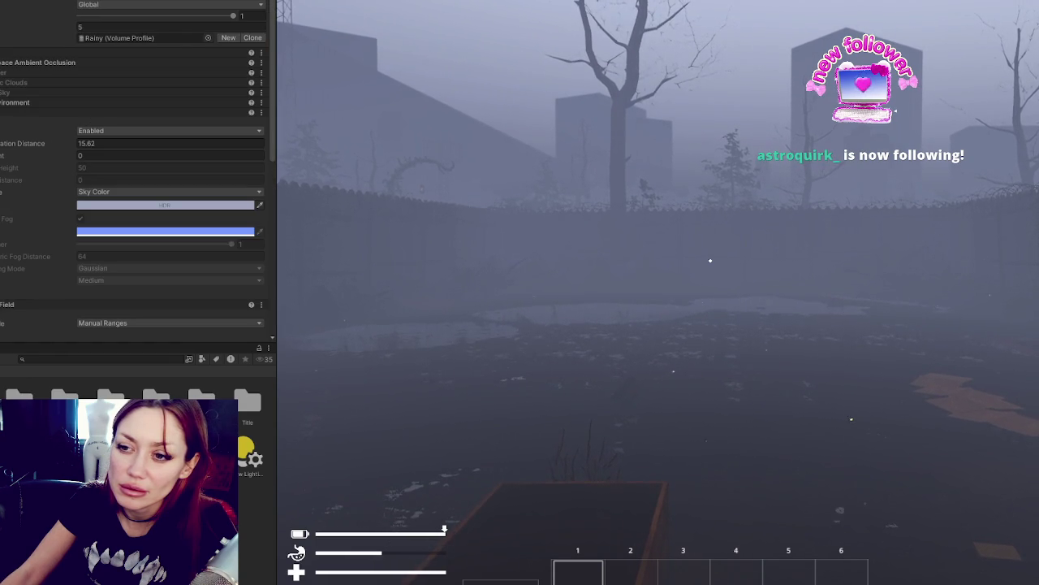
Step: Walk forward and jump until the pale blue fog turns to dark brown haze
key("w")
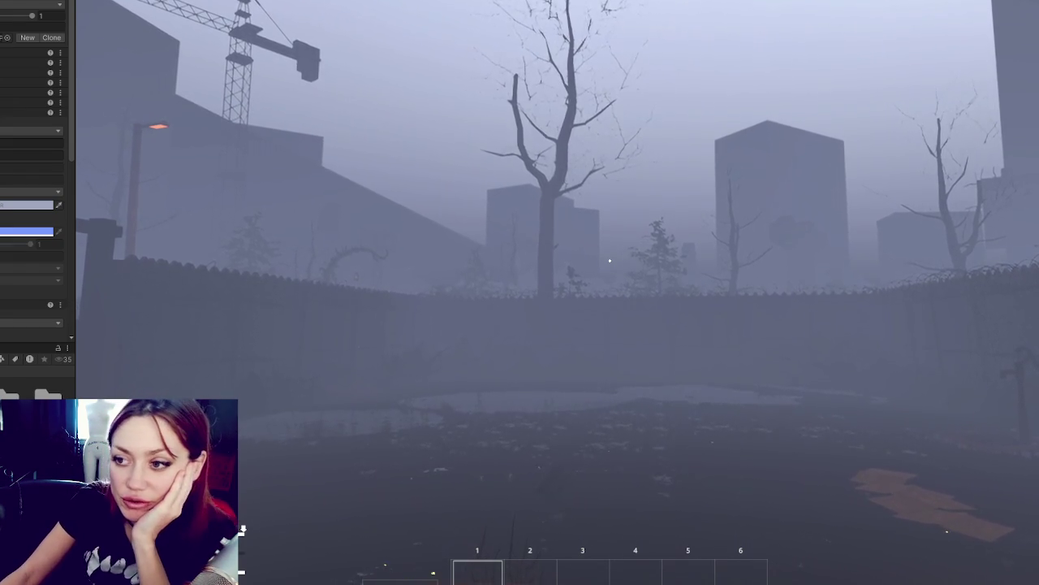
key("space")
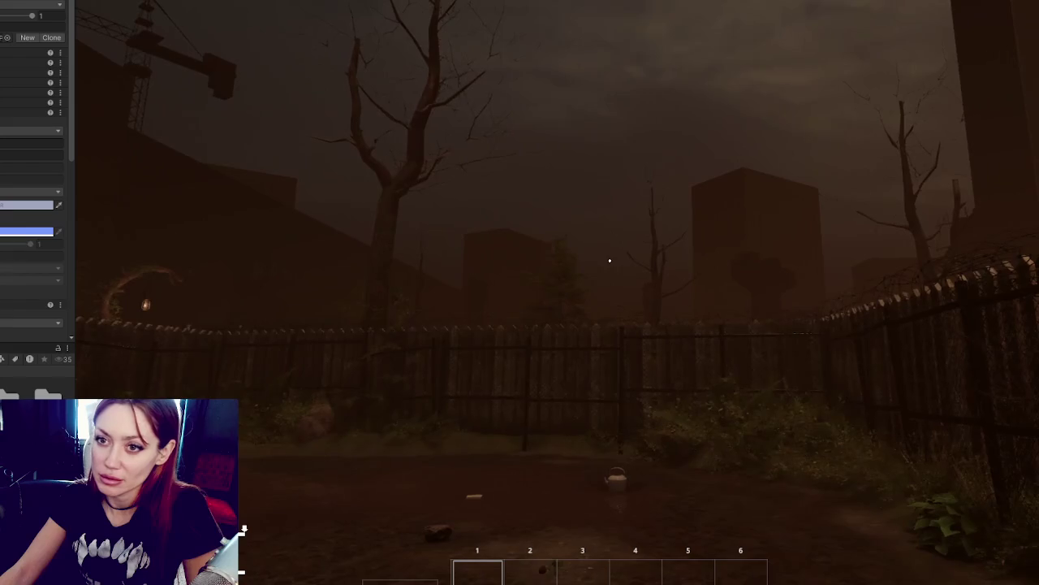
Step: Leave the game view and bring up WeatherControls.cs with its ResetBoxes method
left_click(593, 259)
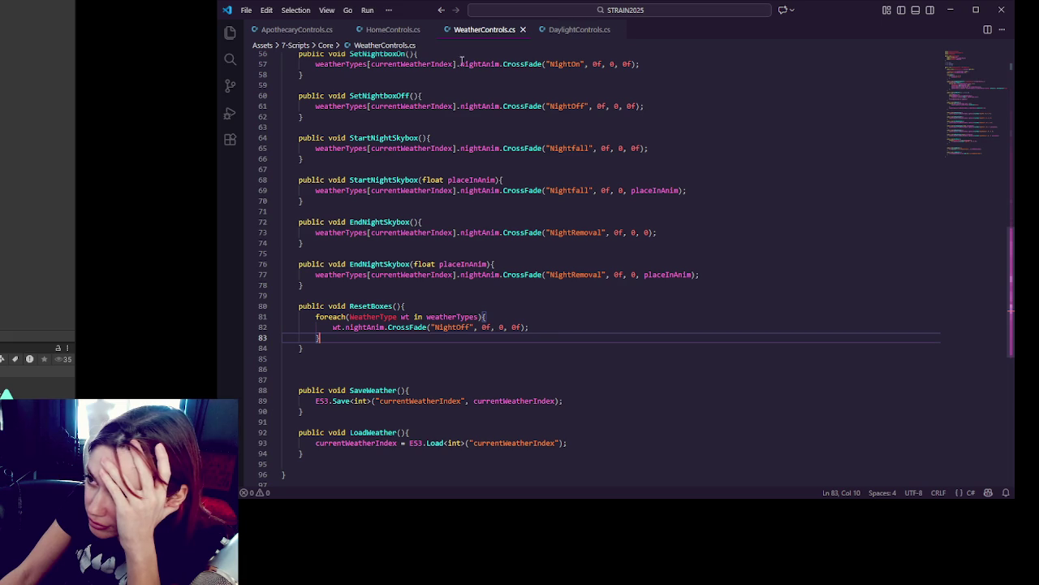
Step: Check the ResetBoxes call in DaylightControls.cs, then place the cursor after WeatherControls.cs line 81
left_click(598, 31)
double_click(466, 146)
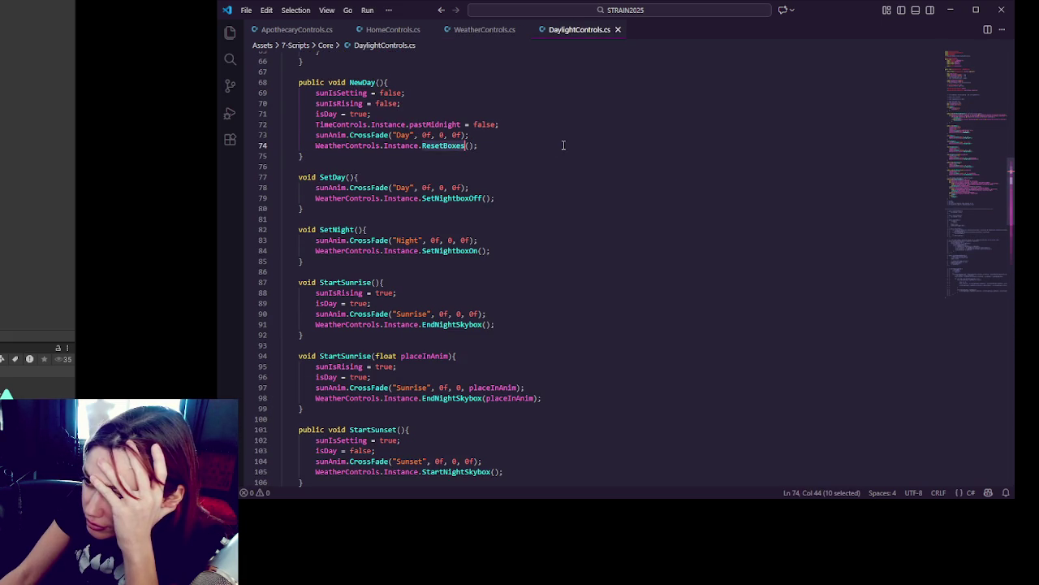
left_click(489, 32)
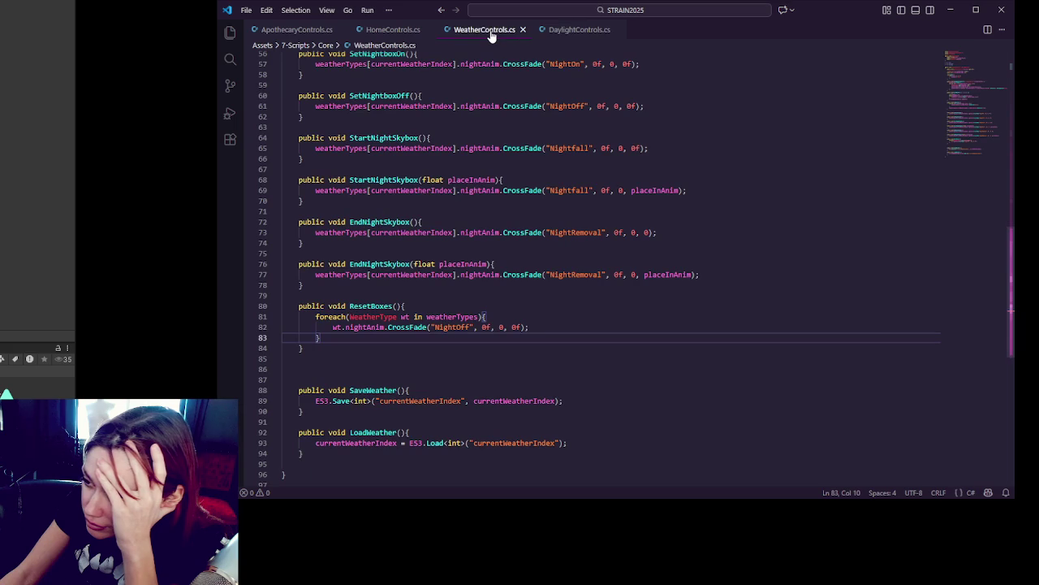
double_click(459, 327)
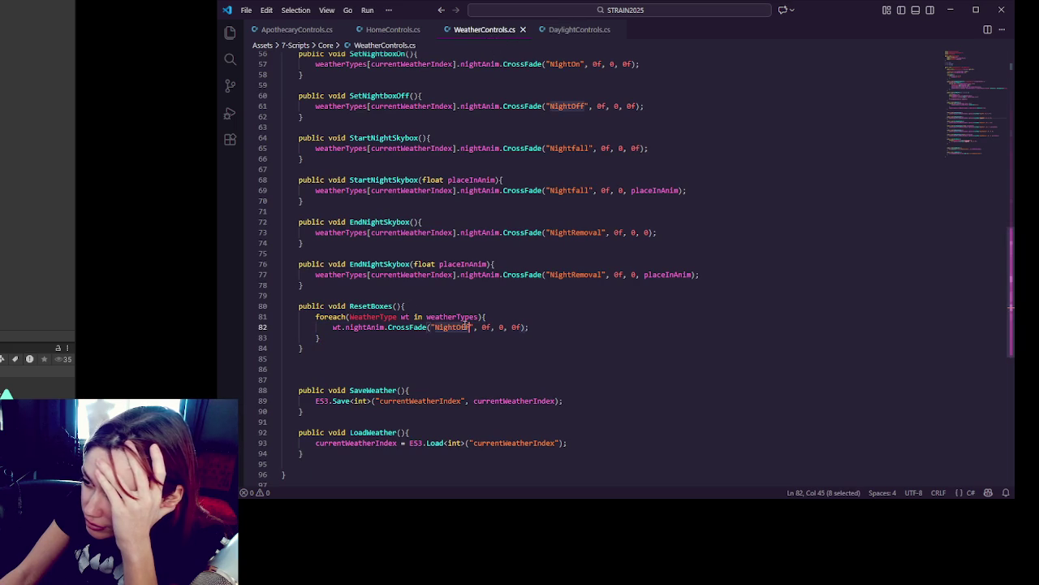
left_click(591, 321)
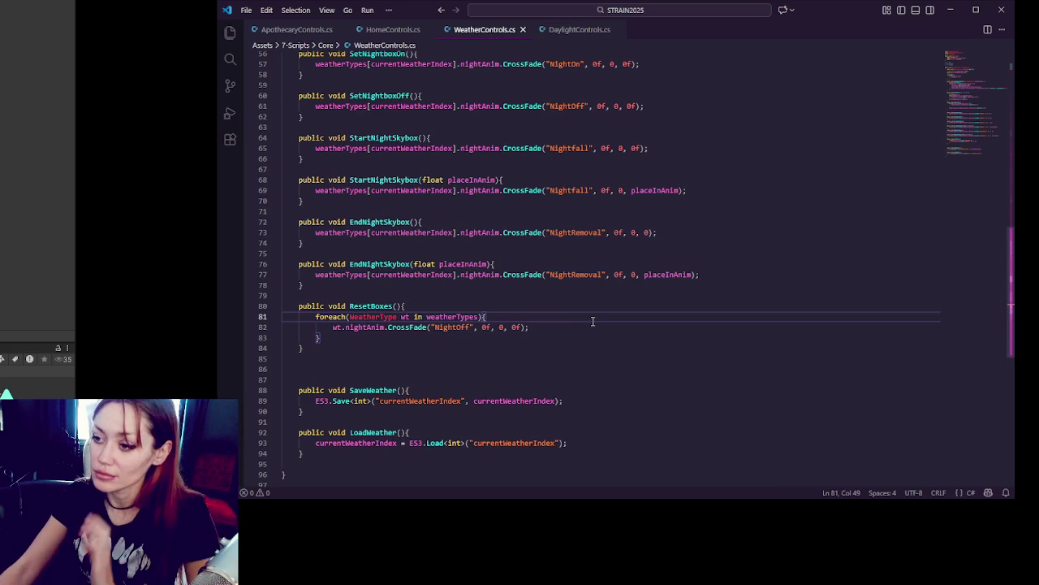
Step: Add Debug.Log("resetting for night to be off"); inside the ResetBoxes loop and save
key("Return")
type("D")
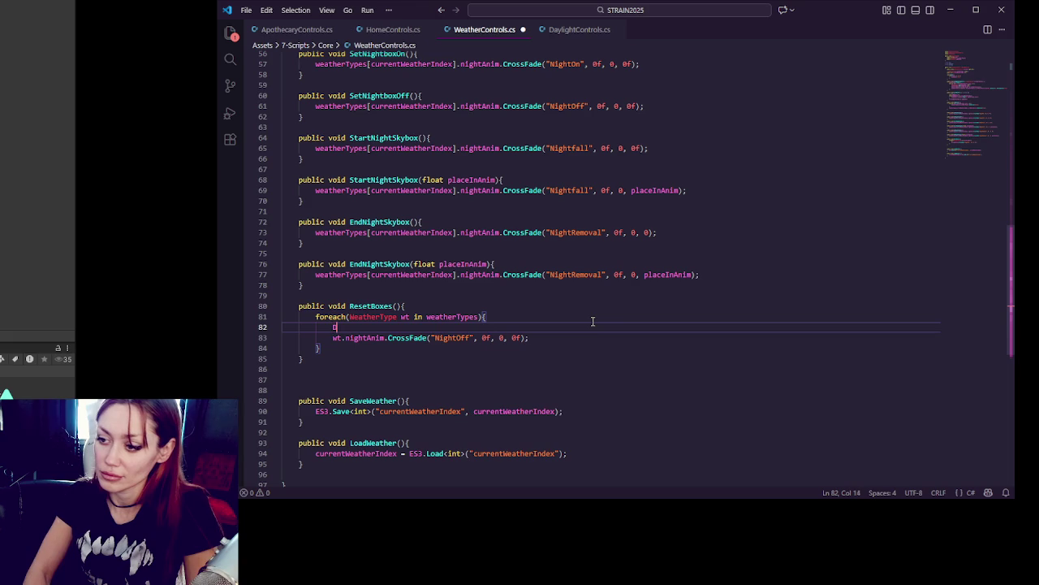
type("ebug.Log(\"res")
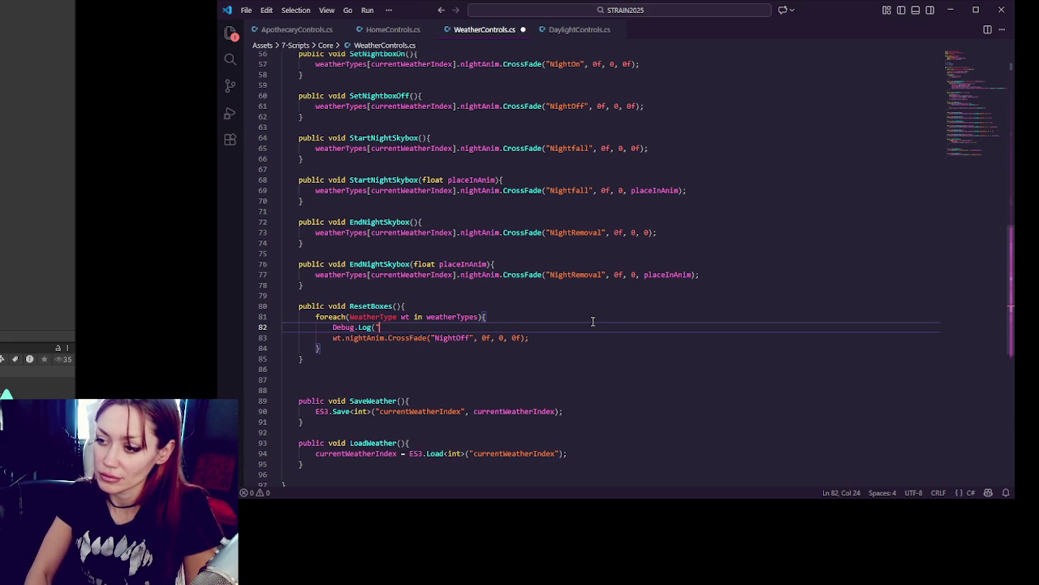
type("etting s")
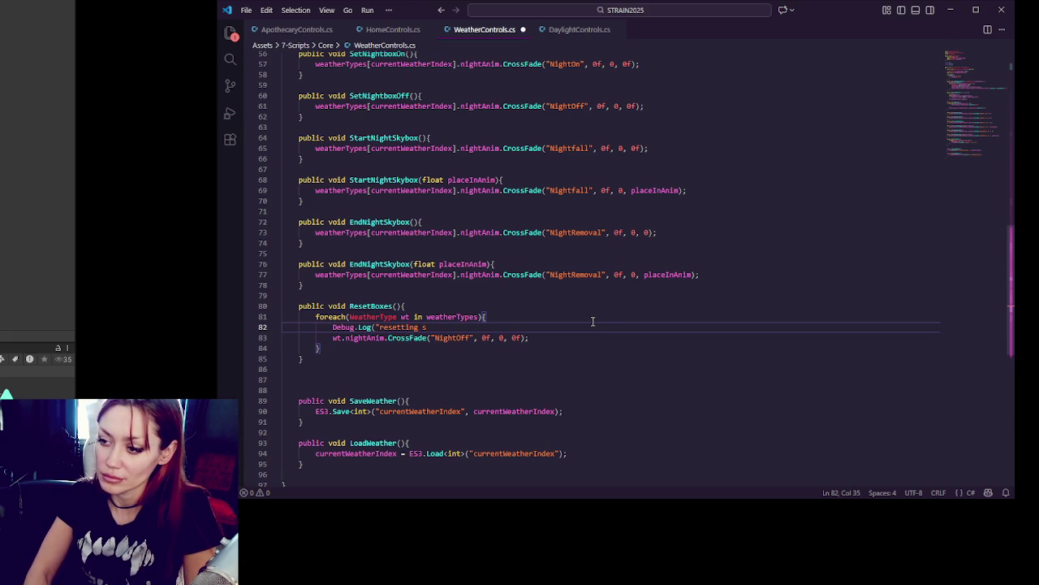
key("BackSpace")
type("fo")
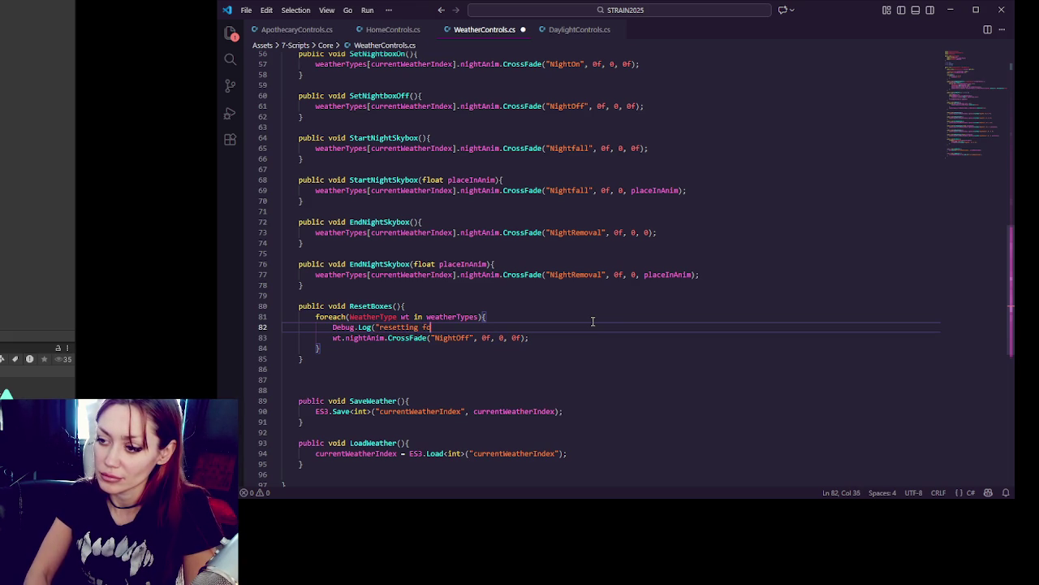
type("r night to be off\");")
key("ctrl+s")
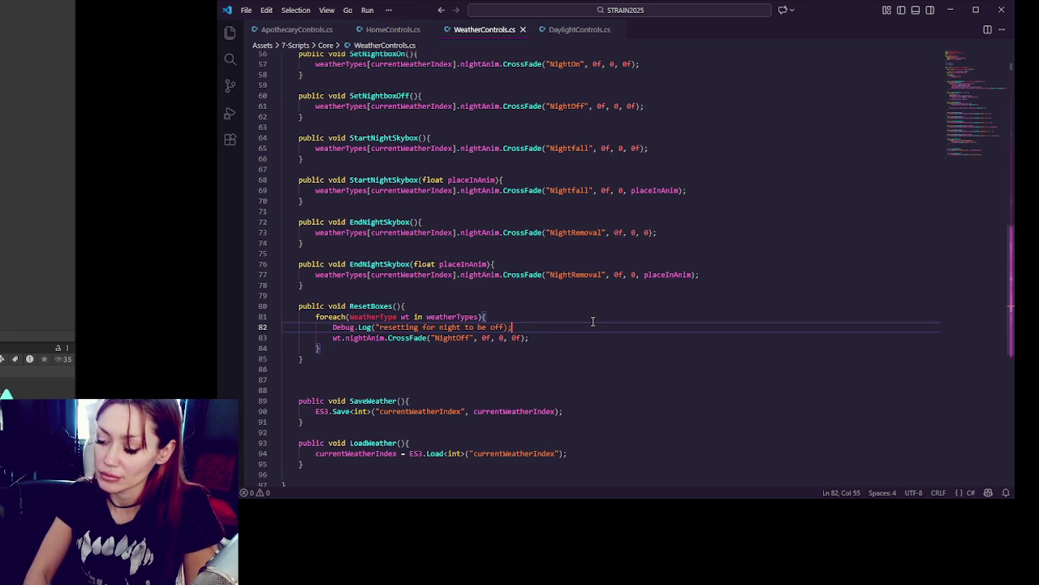
key("Left")
key("Left")
type("\"")
key("End")
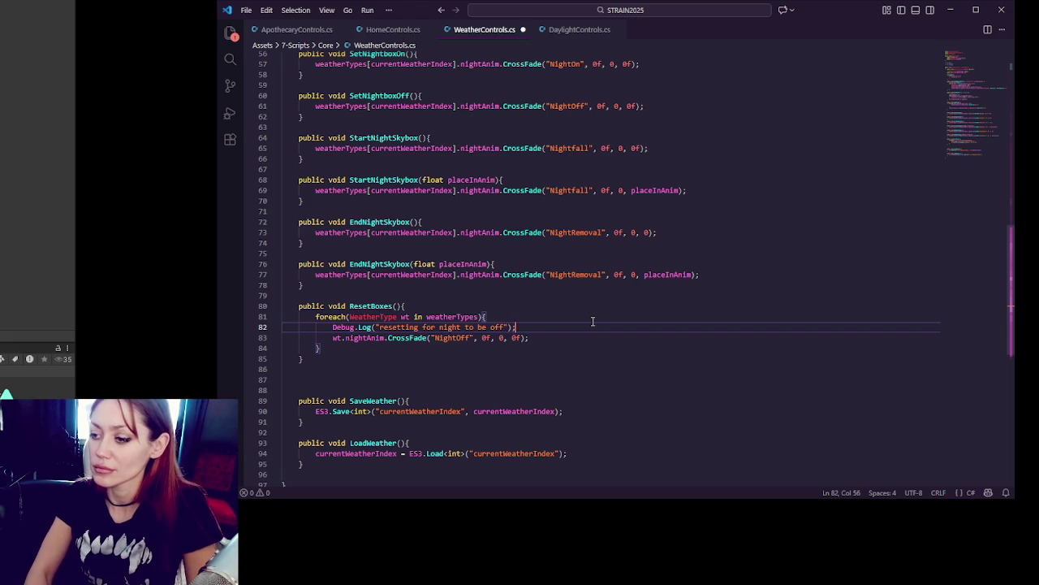
key("ctrl+s")
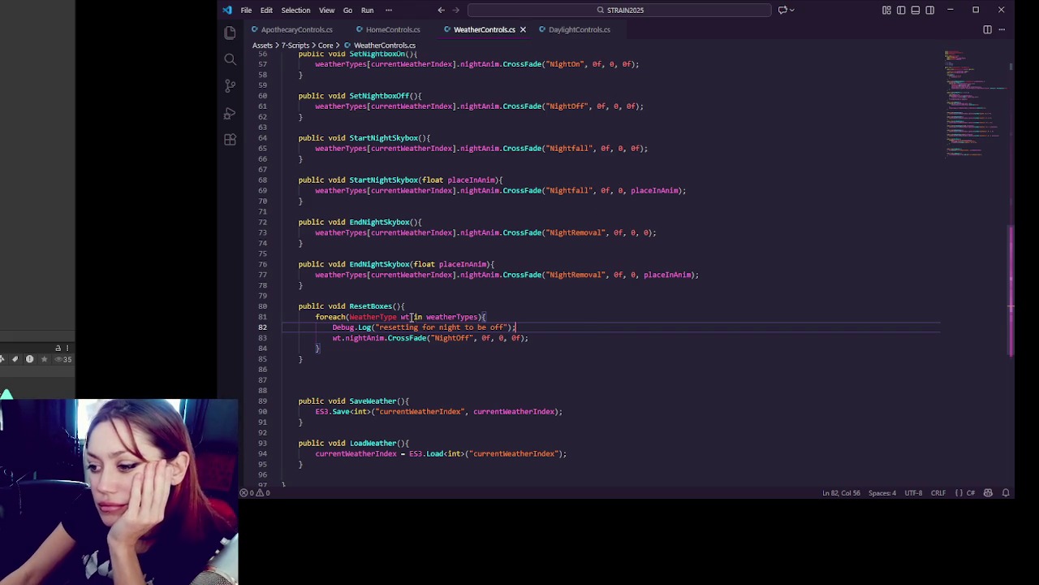
Step: Review weatherTypes usage in ResetBoxes and the pastMidnight reset in DaylightControls' NewDay
double_click(337, 338)
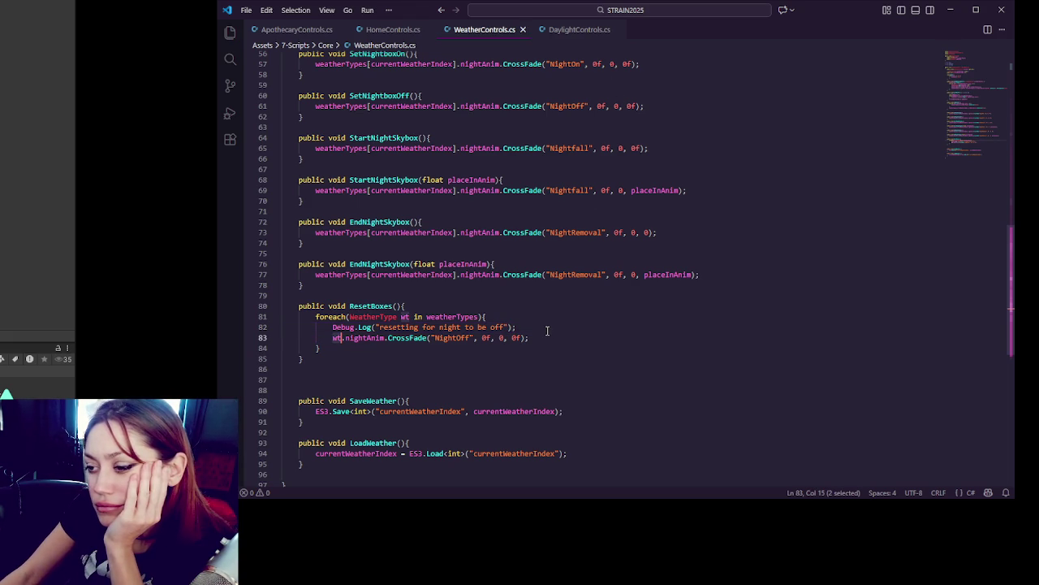
double_click(452, 316)
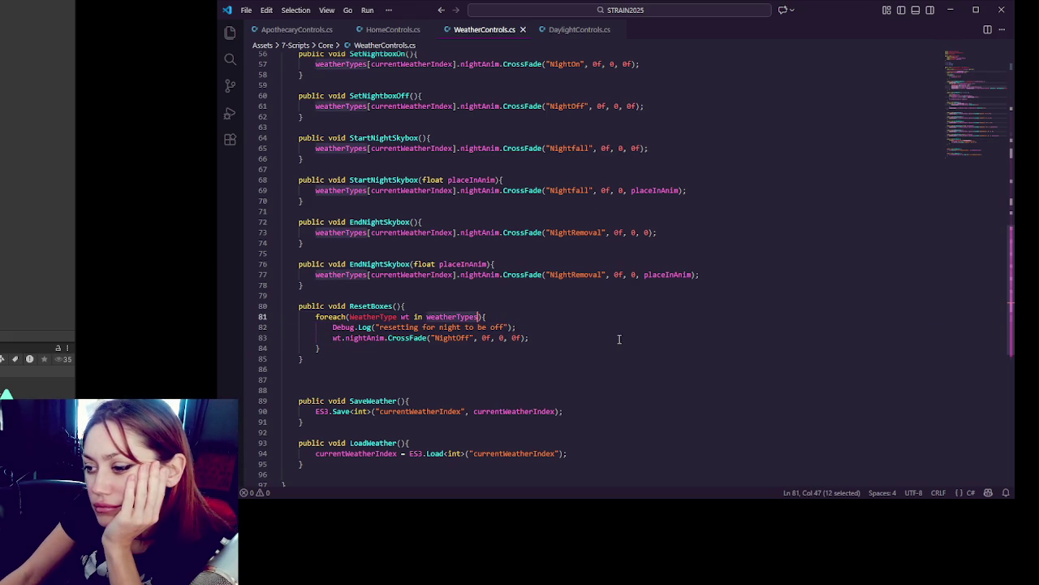
left_click(572, 34)
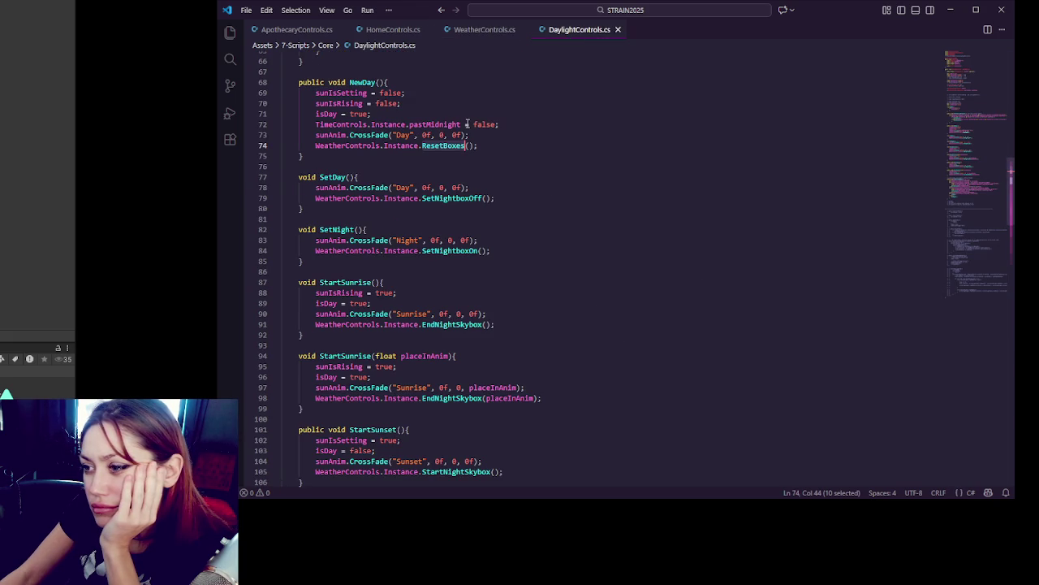
left_click(526, 124)
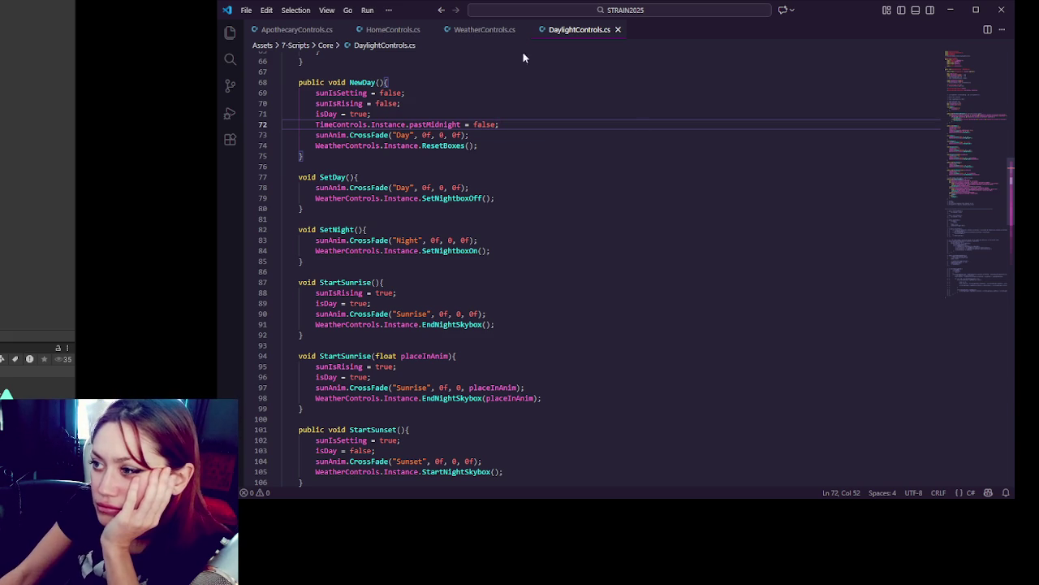
Step: Recheck the NightOff animation name in ResetBoxes, then go back to the Unity editor
left_click(496, 31)
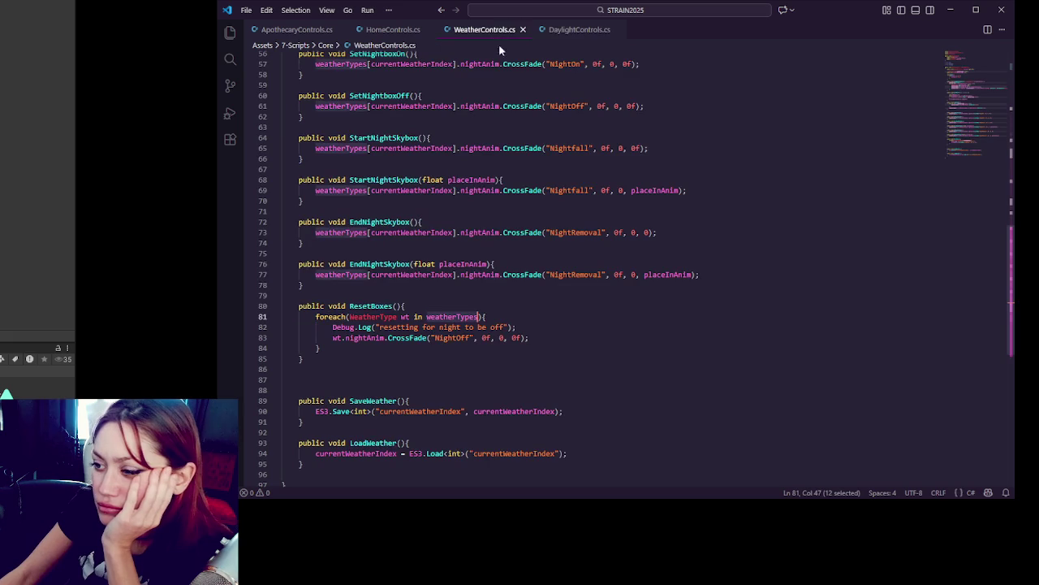
left_click(516, 343)
double_click(460, 337)
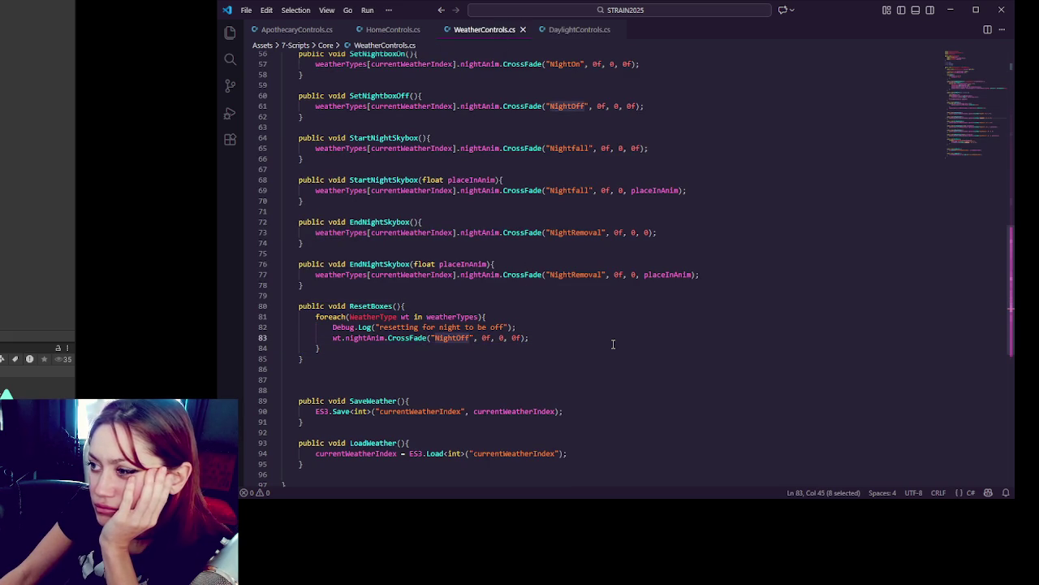
scroll(629, 325, "up", 3)
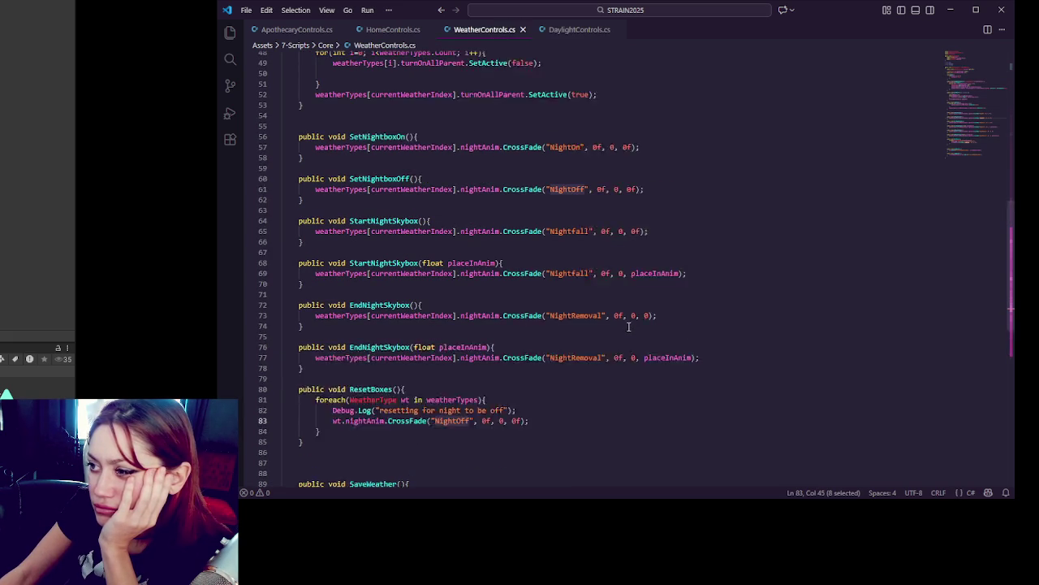
scroll(628, 324, "down", 3)
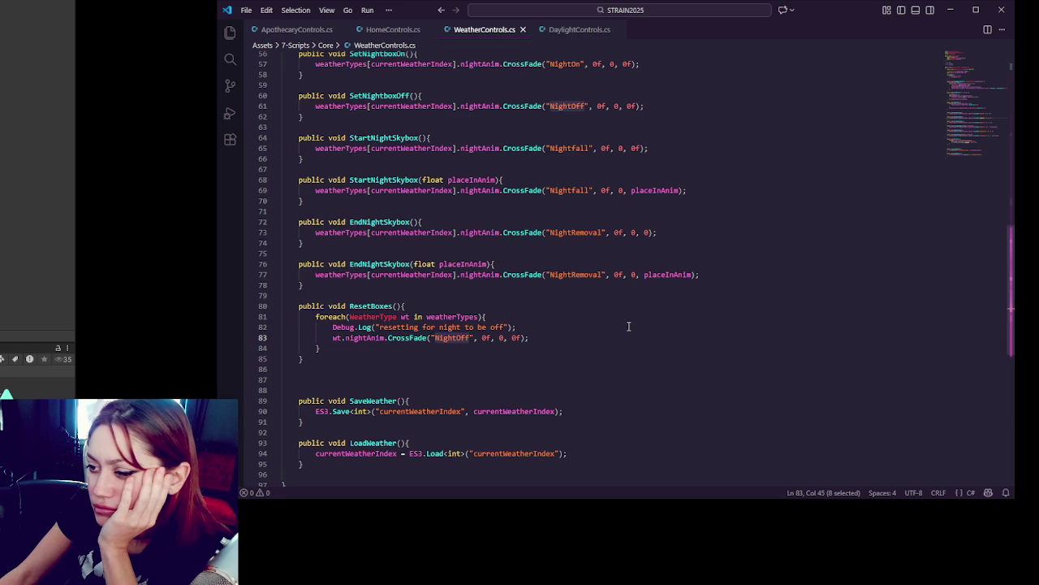
left_click(188, 117)
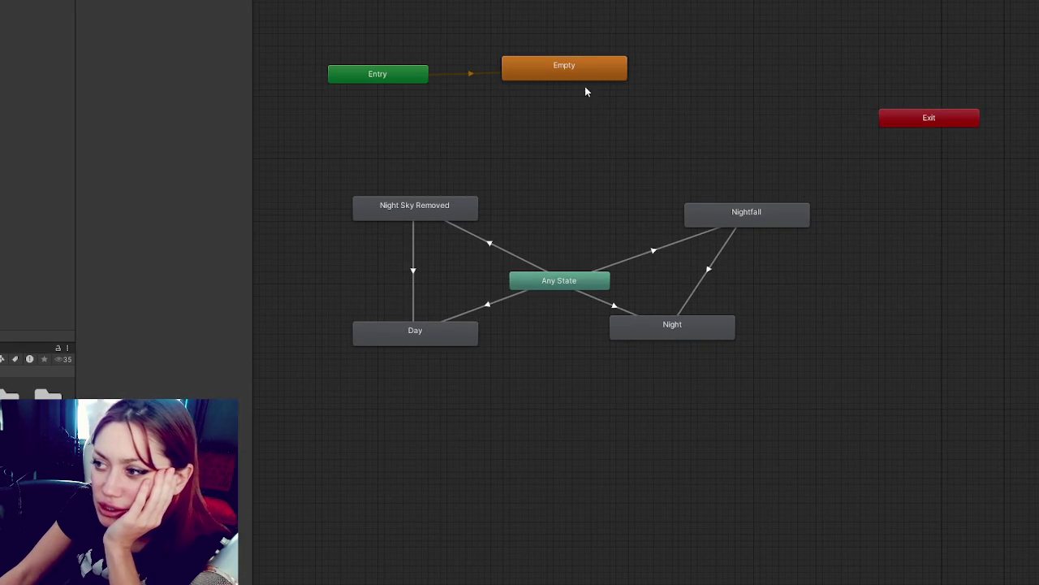
Step: Move the Empty state right and inspect transitions to Night Sky Removed, Nightfall, Day and Night
left_click_drag(583, 76, 686, 78)
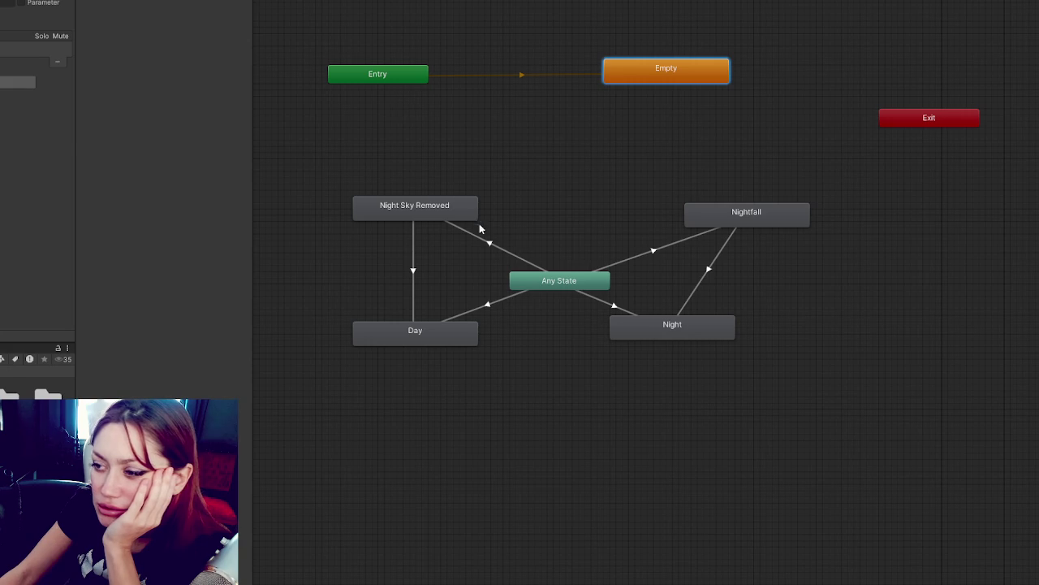
left_click(496, 253)
left_click(638, 262)
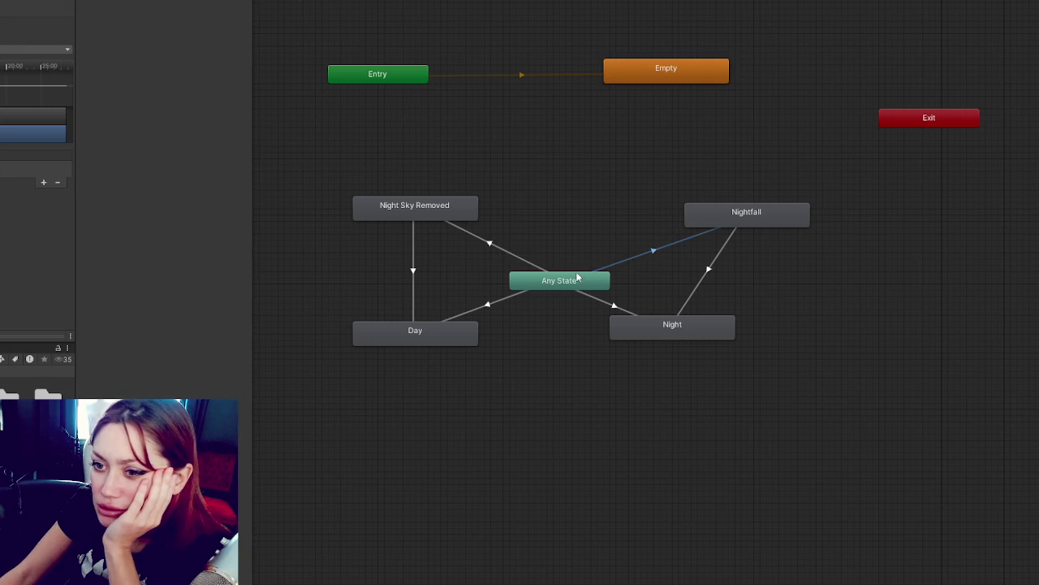
left_click(509, 298)
left_click(611, 306)
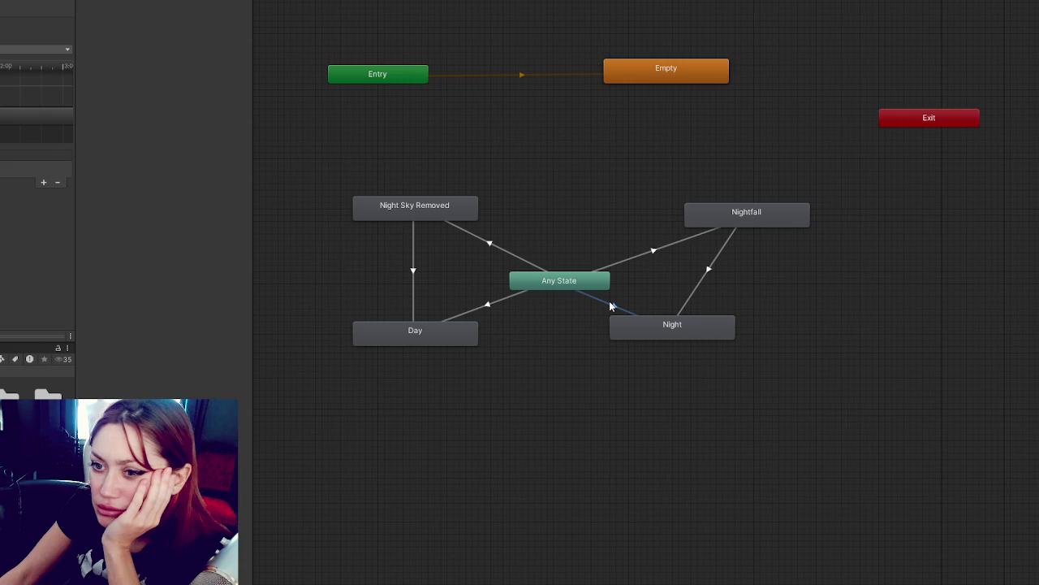
Step: Compare the animator graph against WeatherControls.cs, ending on the script
key("alt+Tab")
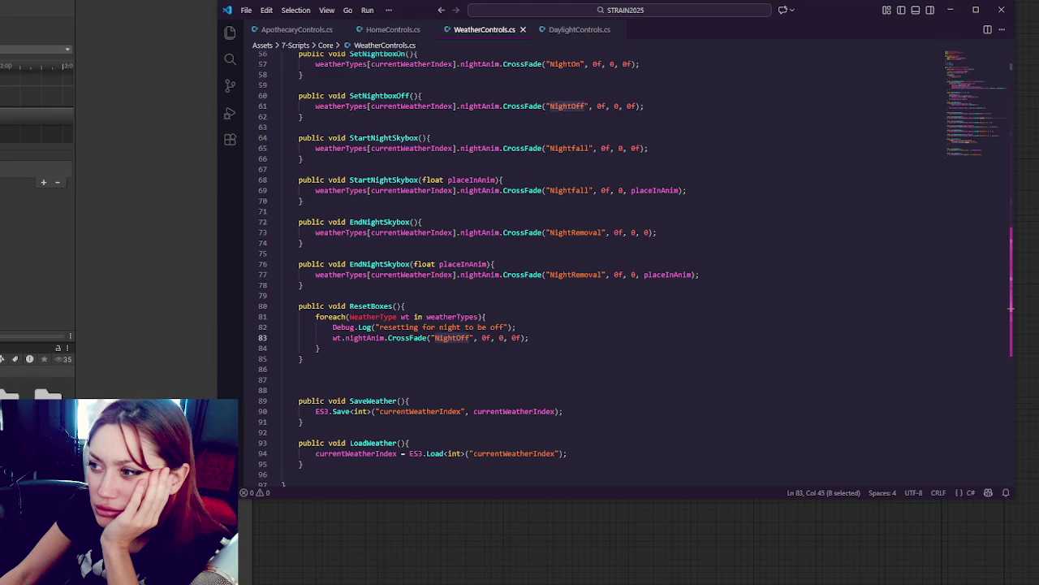
key("alt+Tab")
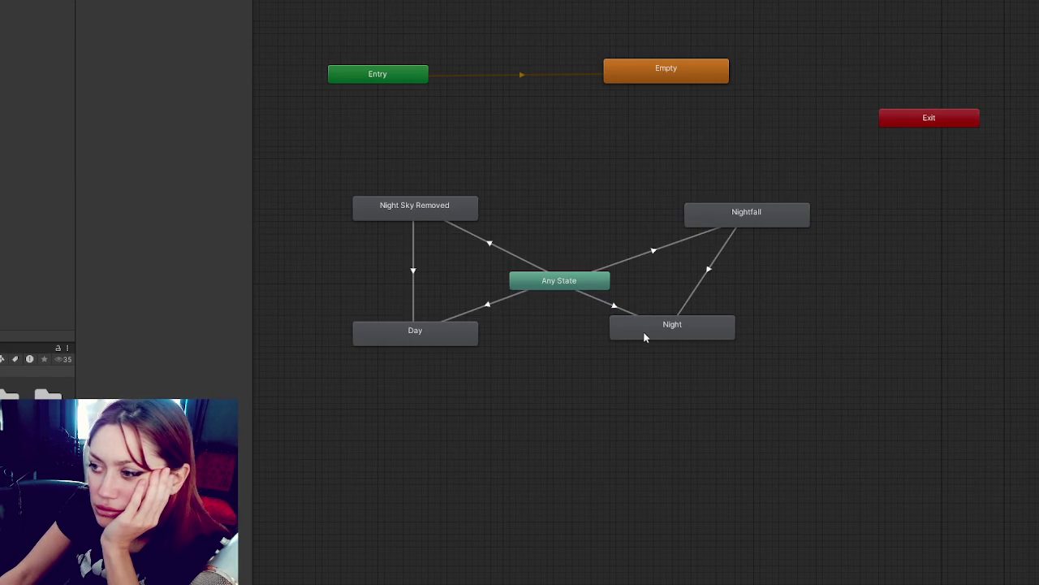
key("alt+Tab")
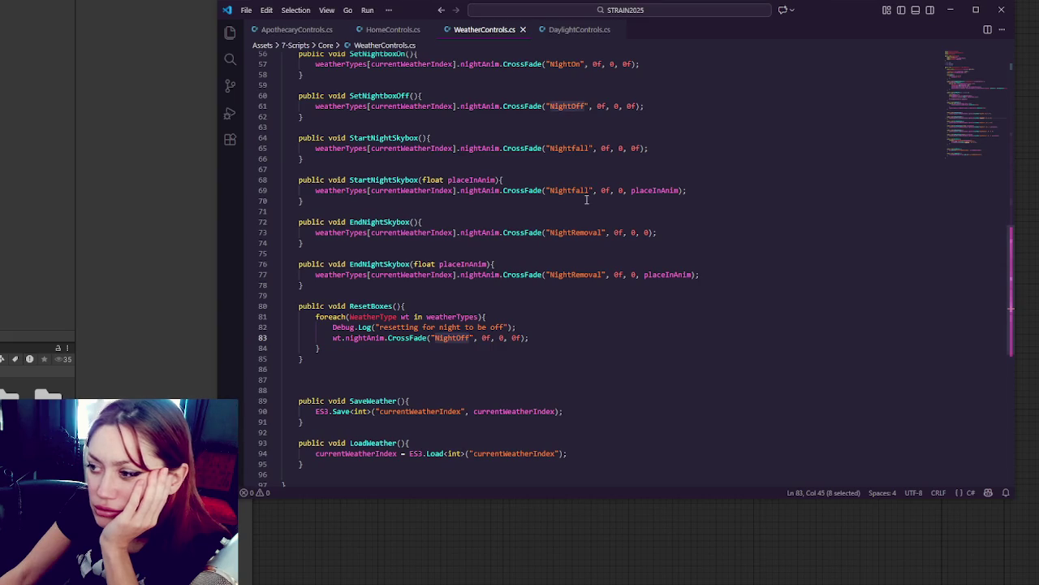
Step: Trial-rename NightOff to Night and NightOn to Day, then undo both changes
type("Nigh")
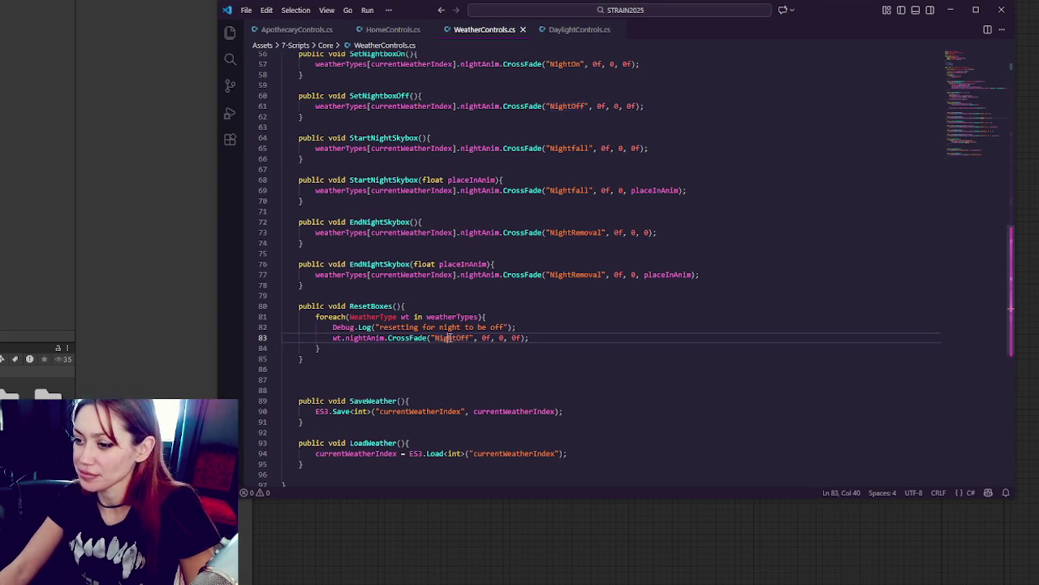
type("t")
scroll(469, 310, "up", 4)
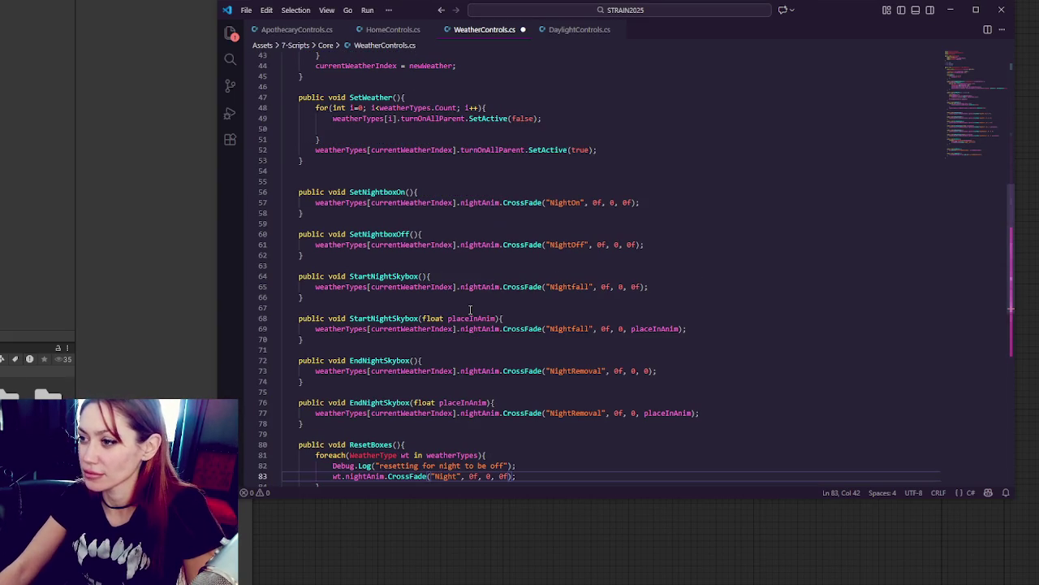
double_click(561, 202)
type("Day")
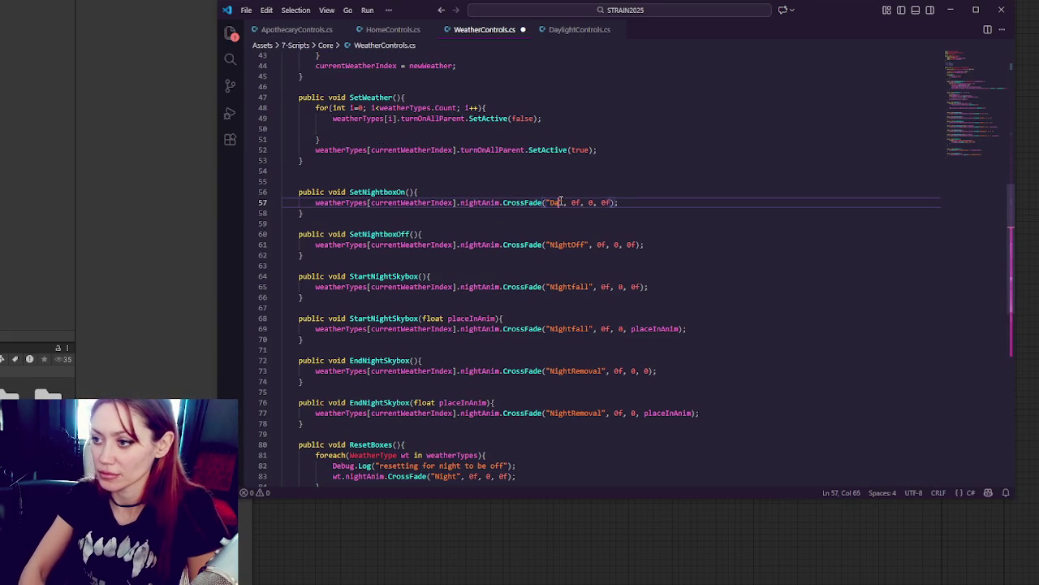
key("ctrl+z")
key("ctrl+z")
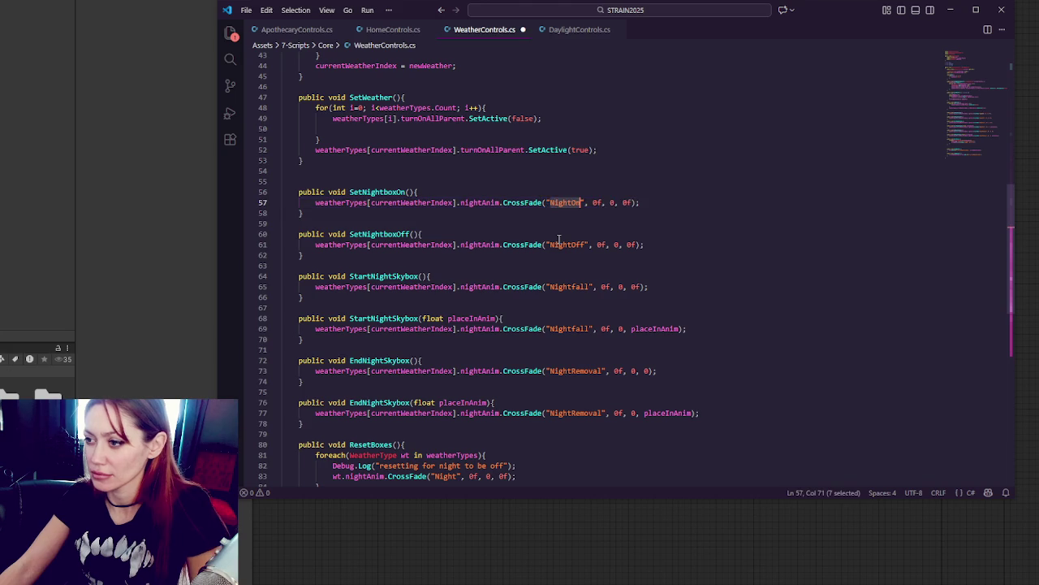
Step: Back in Unity's animator graph, inspect the transition to Night Sky Removed
scroll(507, 188, "down", 3)
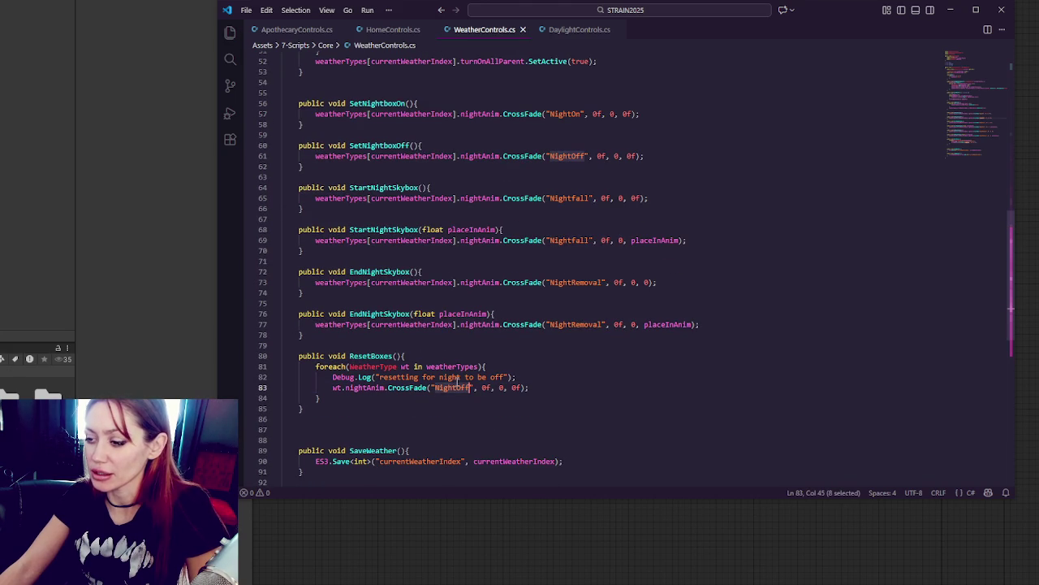
left_click(75, 65)
left_click(506, 251)
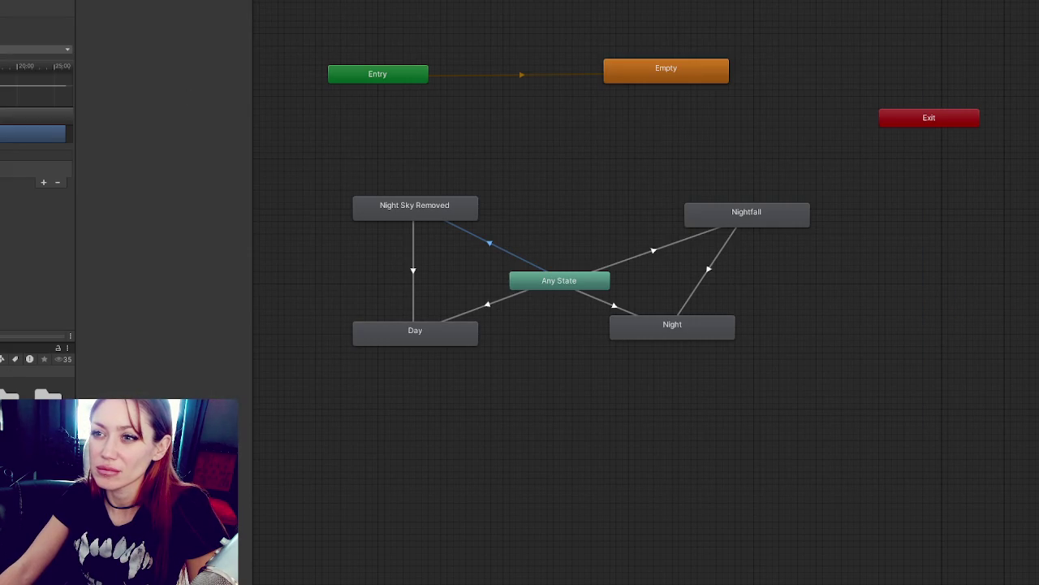
Step: Deselect the Night Sky Removed transition and rename the Day state to 'Night Off (day)'
key("Escape")
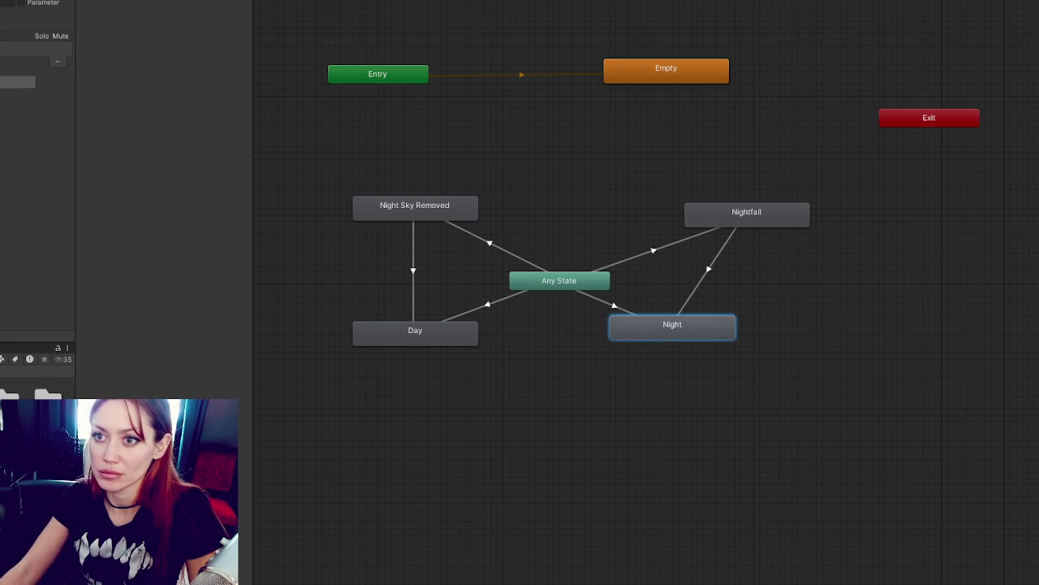
type("On")
left_click(414, 331)
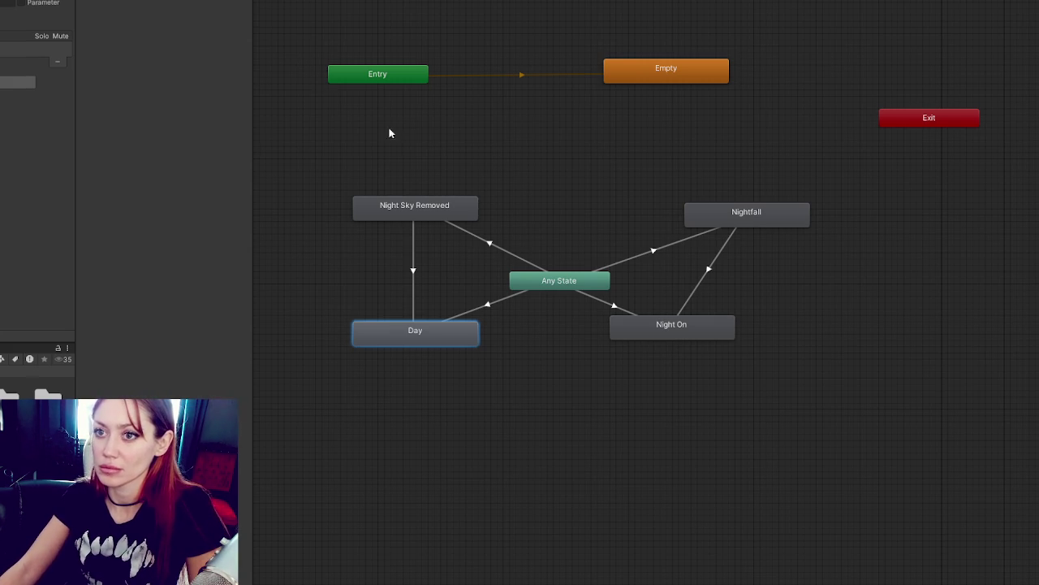
left_click(601, 149)
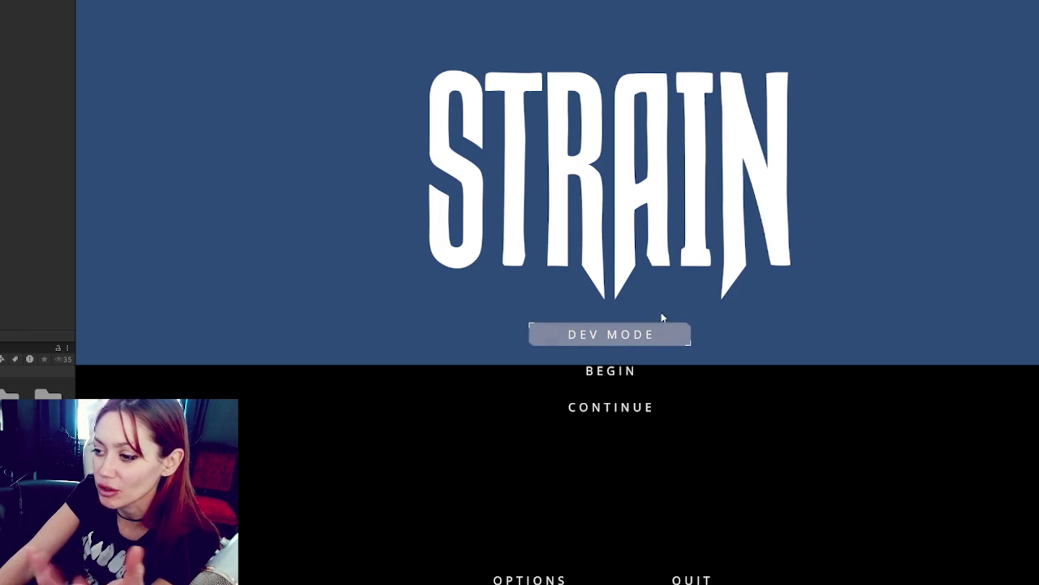
Step: Choose CONTINUE on the STRAIN menu to load the saved game
left_click(624, 403)
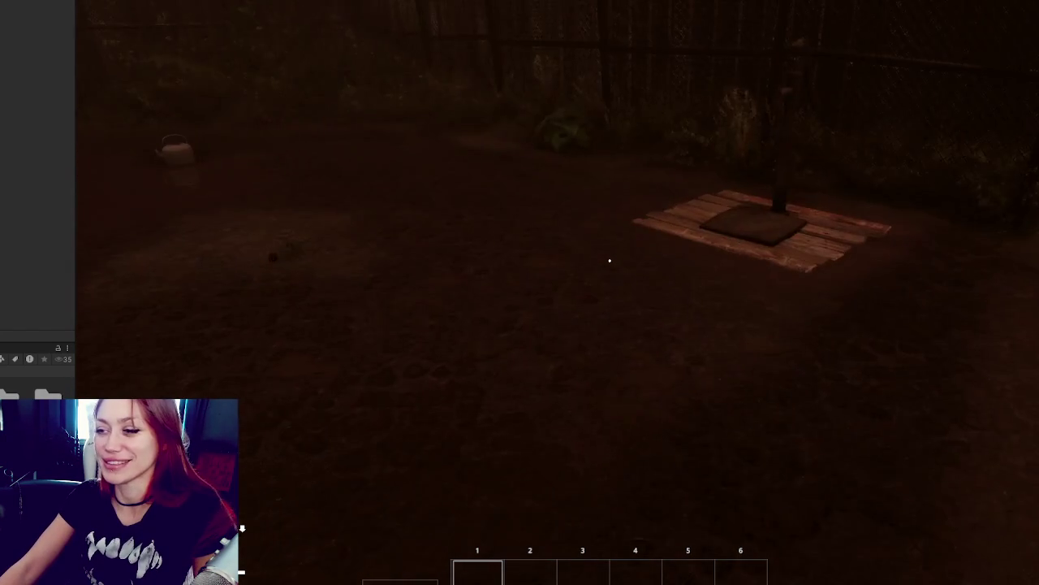
Step: Check the stats panel, then build and place a Newspaper Bed on the garden ground
key("Tab")
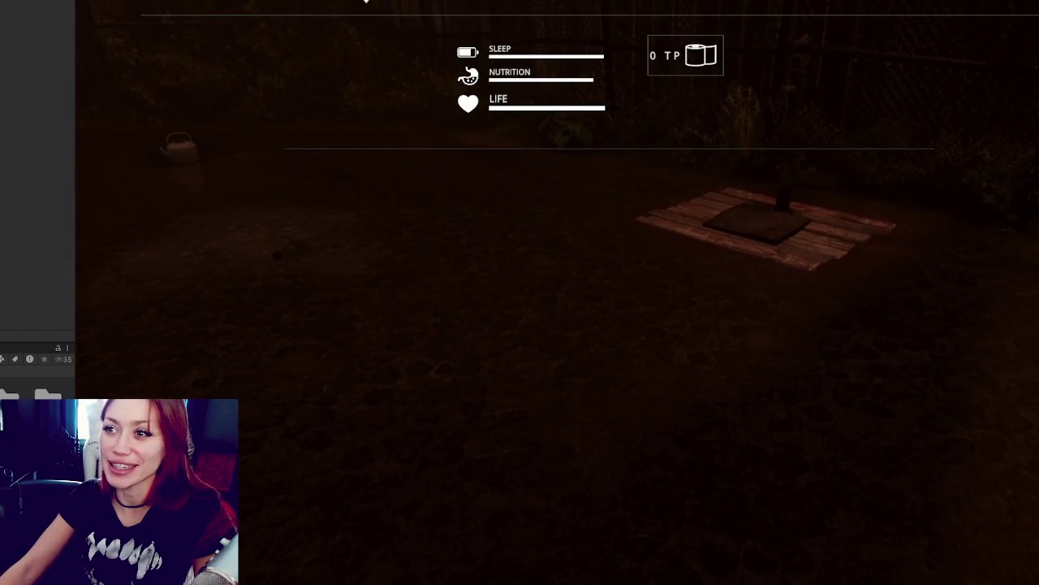
key("Tab")
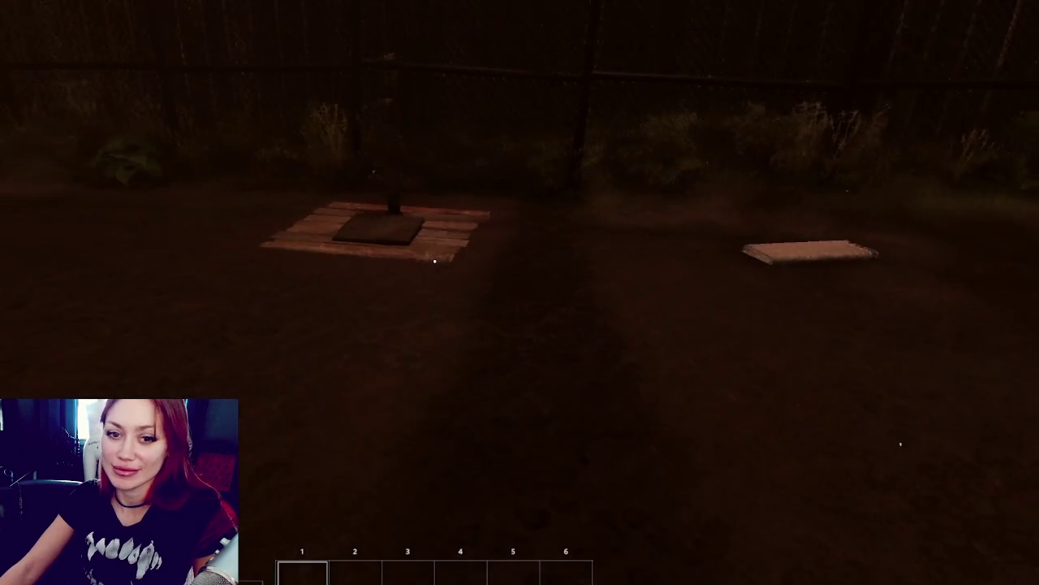
key("Tab")
left_click(406, 163)
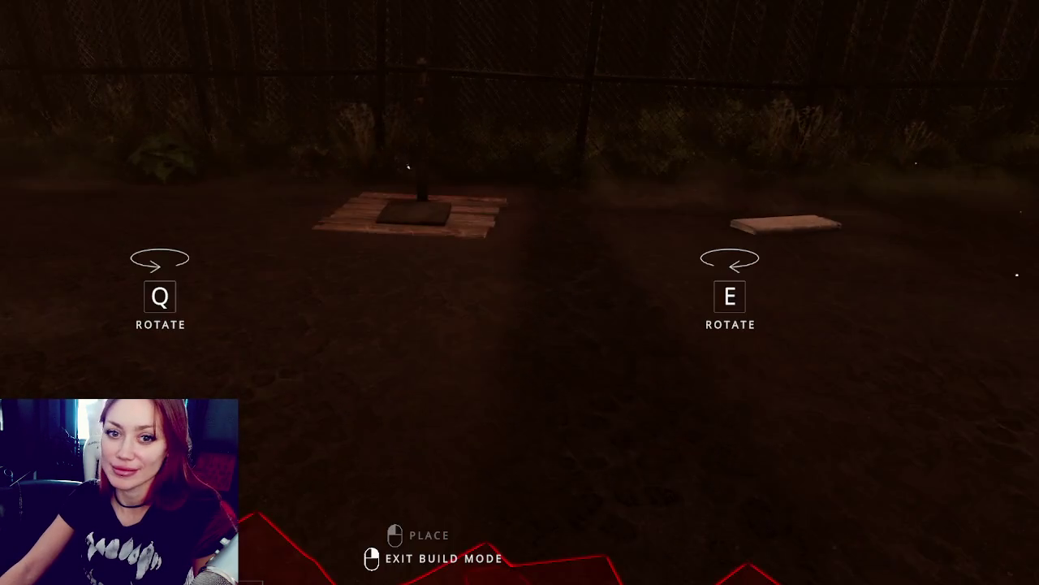
left_click(407, 166)
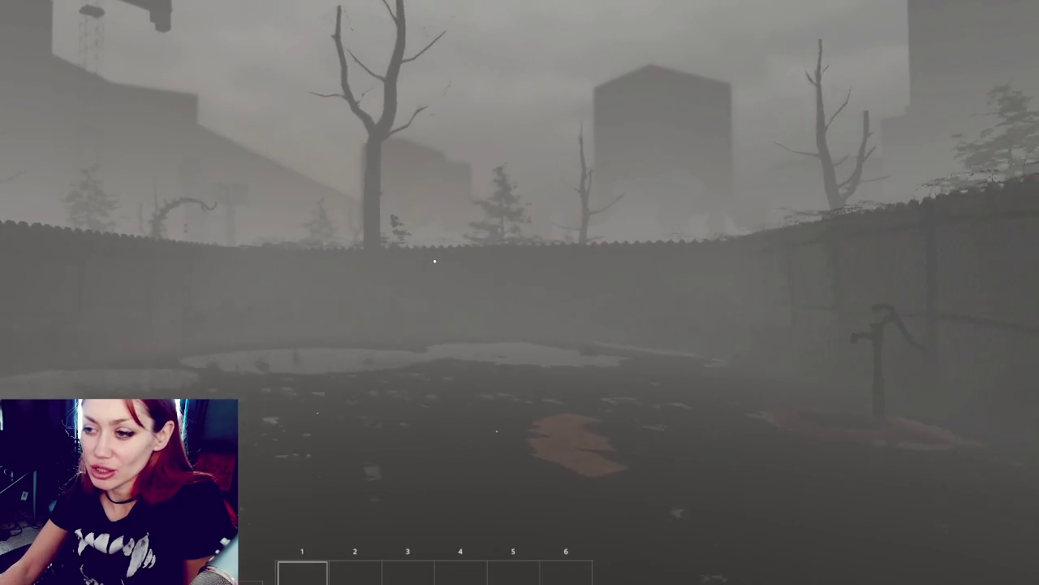
Step: Walk forward through the foggy garden toward the fence and puddle
key("w")
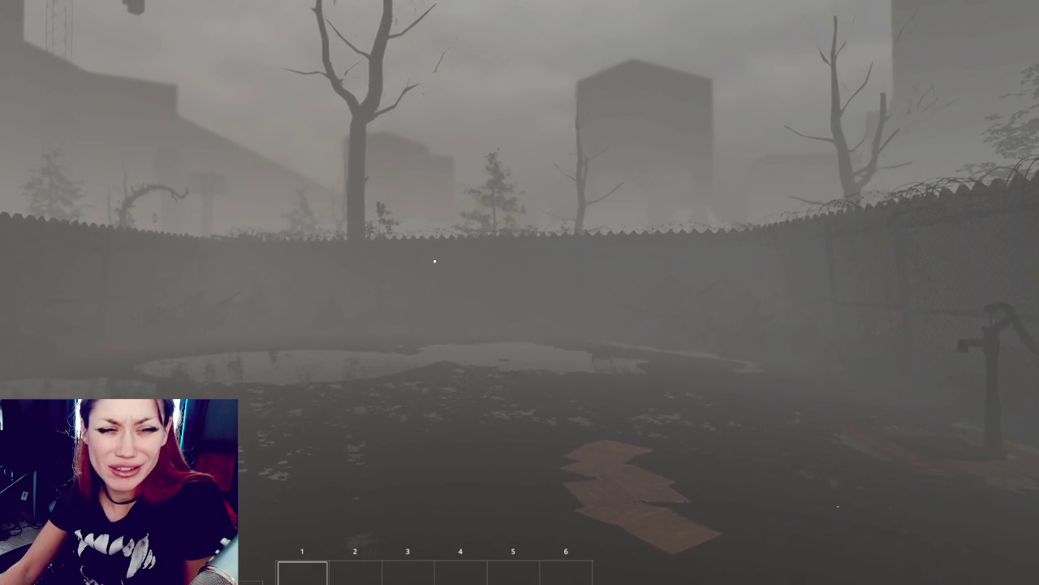
key("w")
key("w")
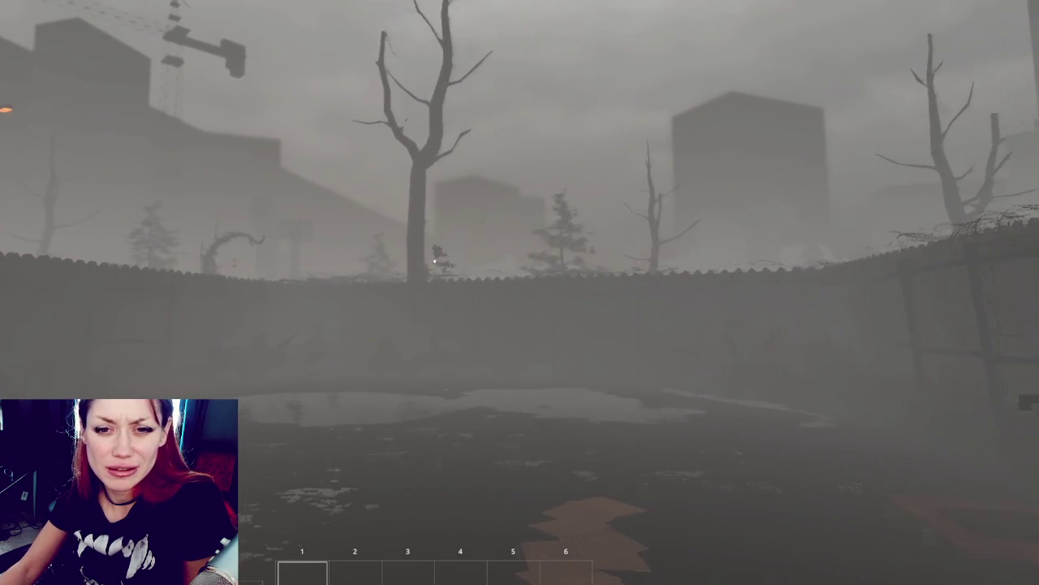
key("w")
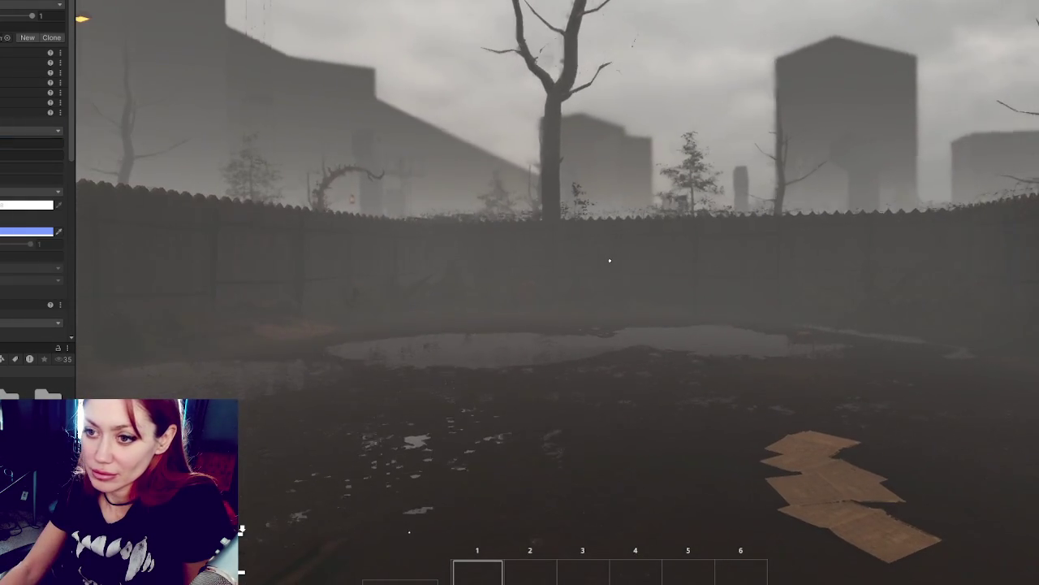
Step: Edit a blank fog setting in the Inspector, then return to the Game view facing the gate
left_click(12, 146)
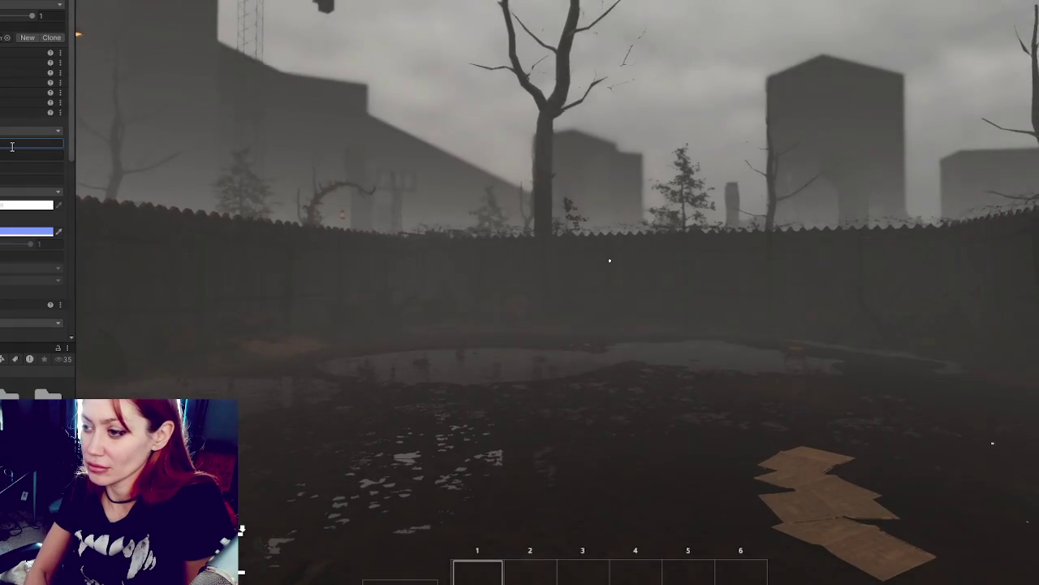
left_click(705, 116)
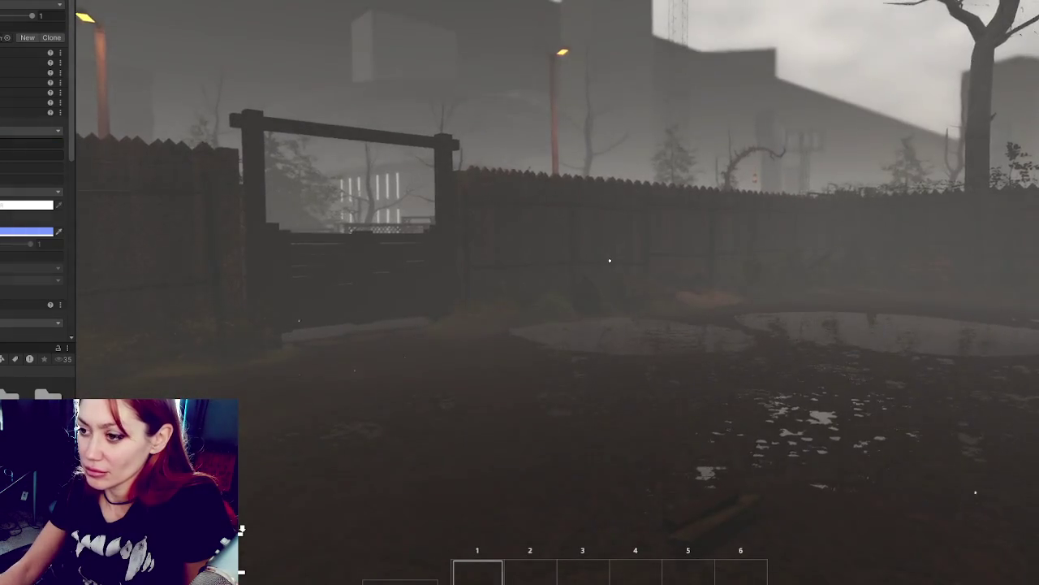
mouse_move(609, 260)
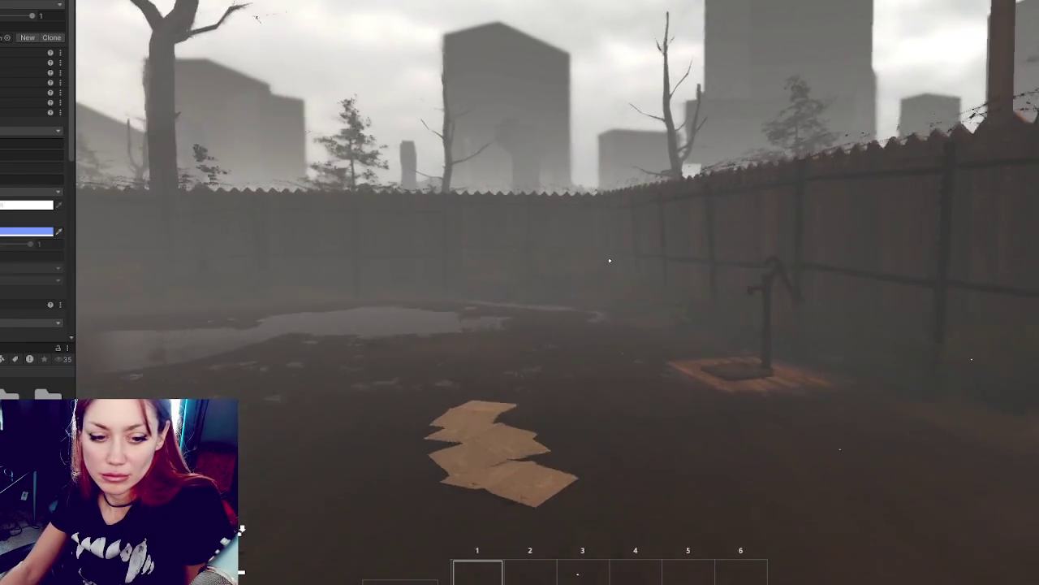
Step: Pick up two scrap wood planks and the booklet that teaches a new building
key("w")
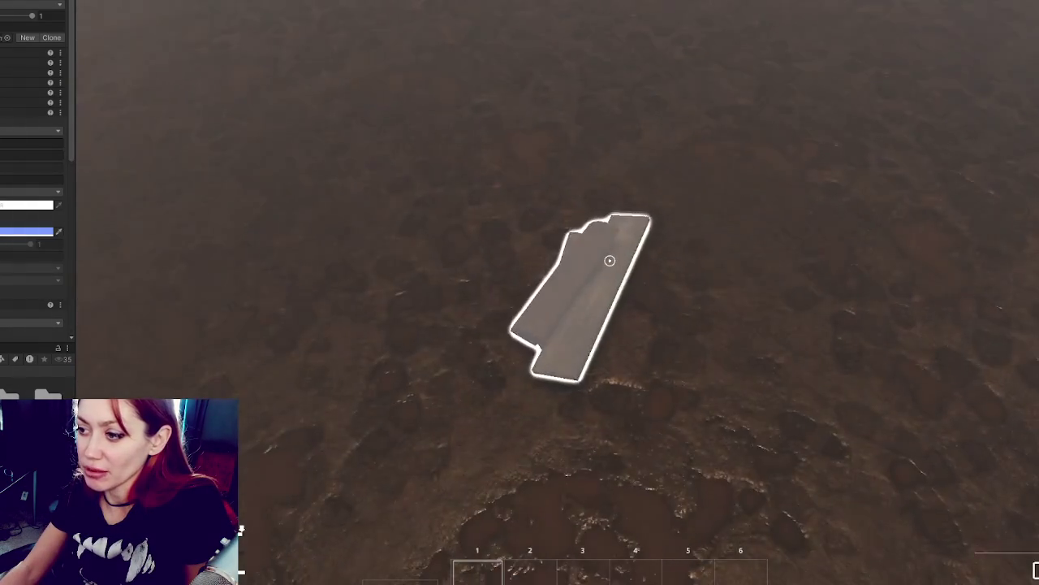
left_click(609, 260)
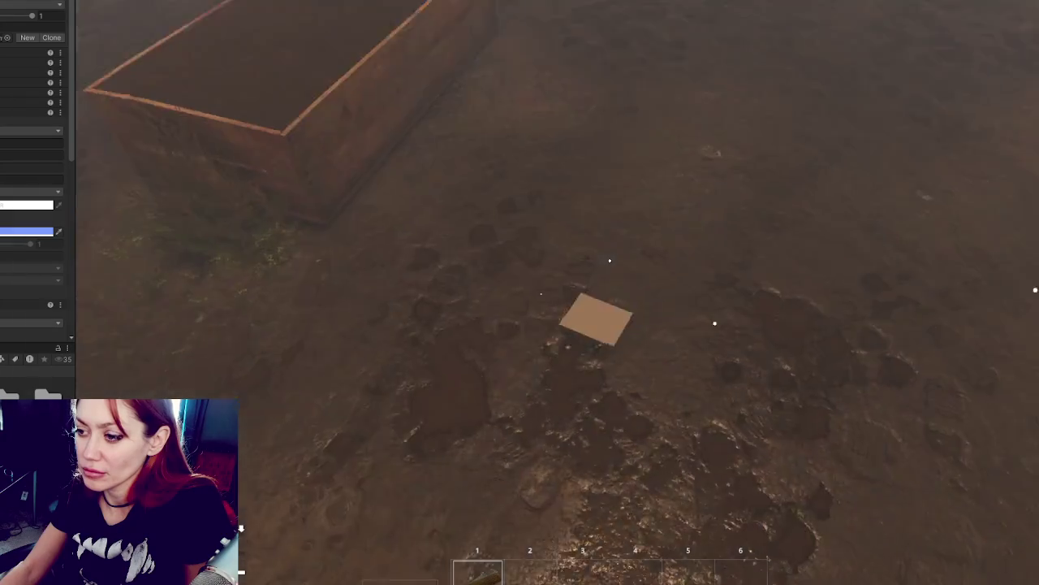
left_click(609, 260)
left_click(609, 260)
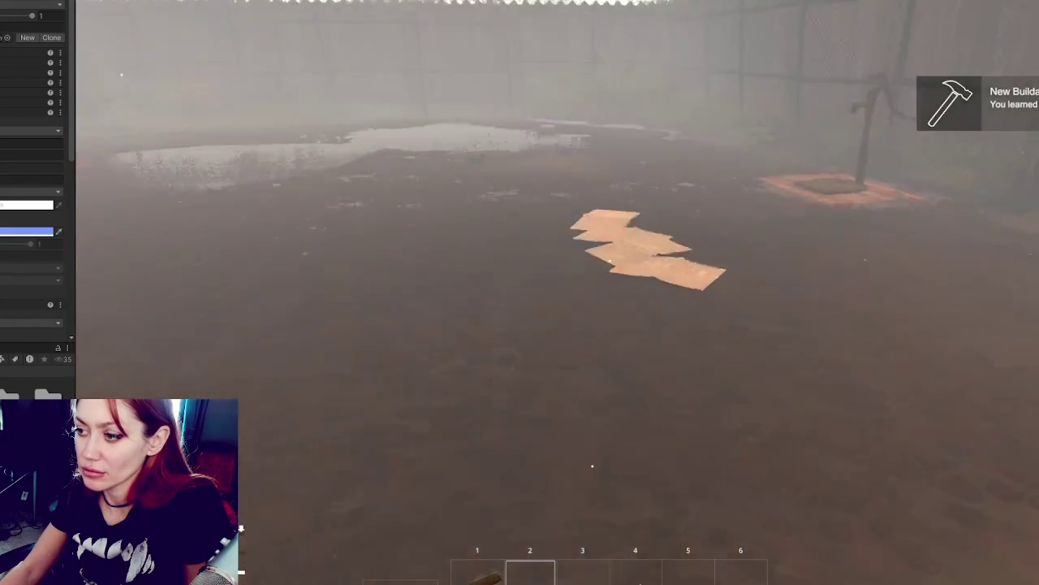
mouse_move(609, 260)
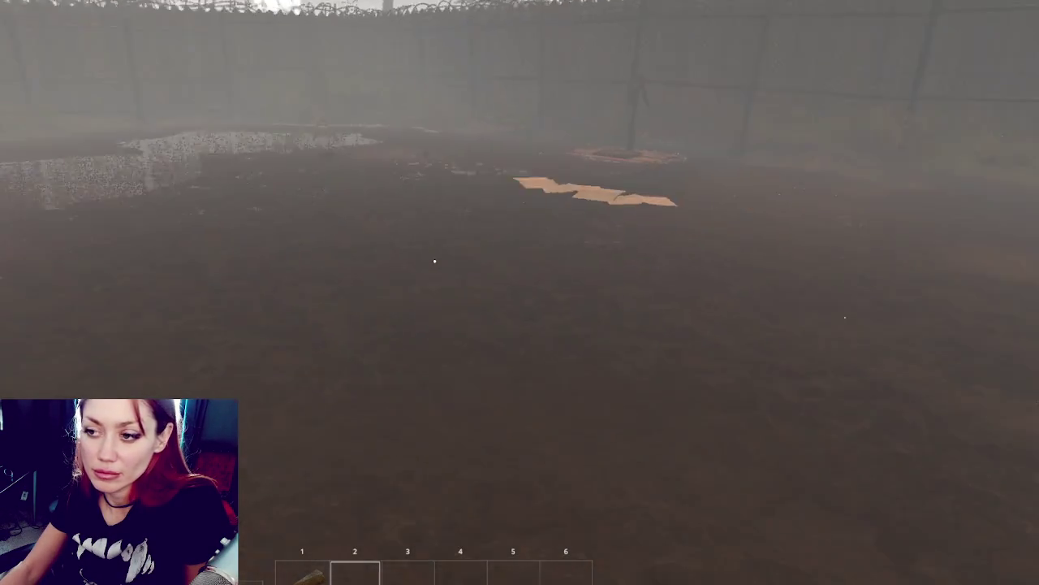
Step: Go through the wooden gate and take hay from two wheat plants by the pink fence
key("w")
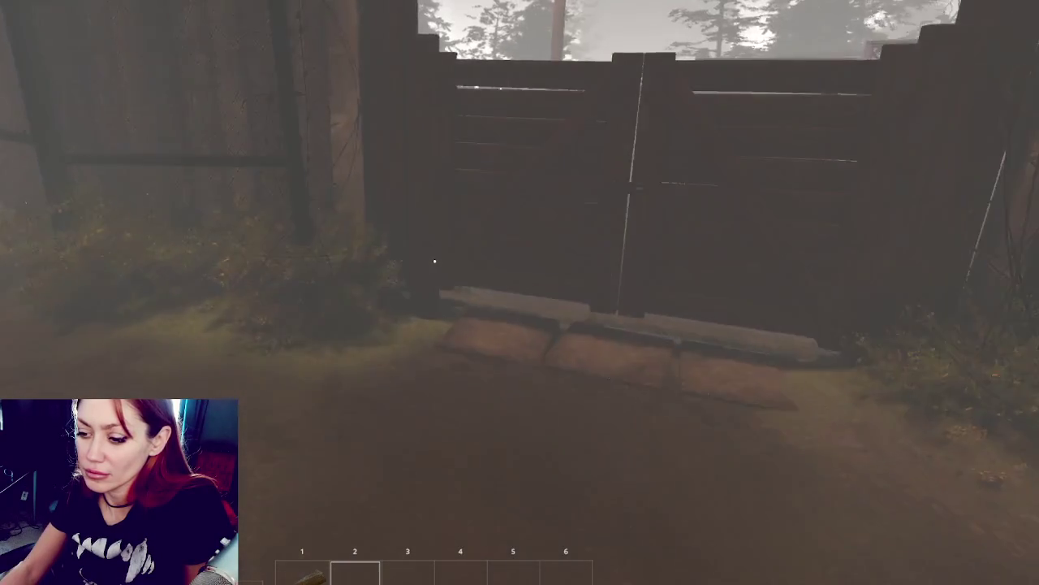
key("e")
key("w")
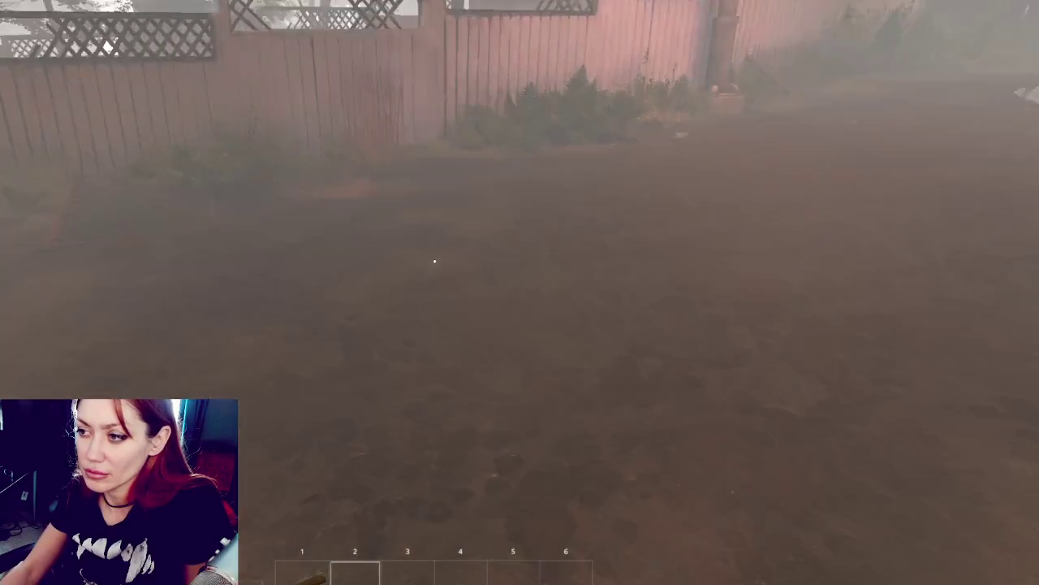
key("w")
key("e")
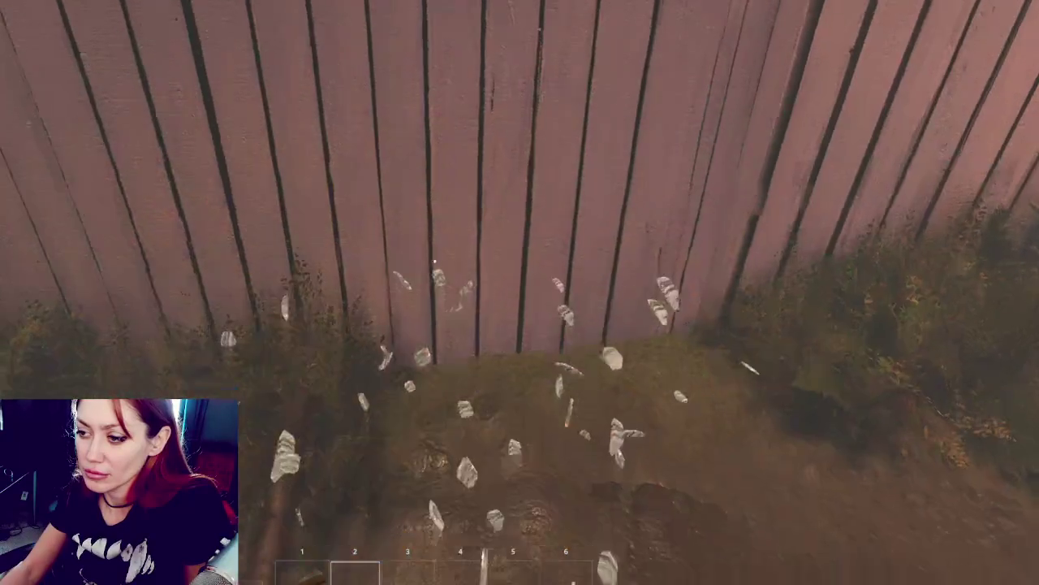
key("w")
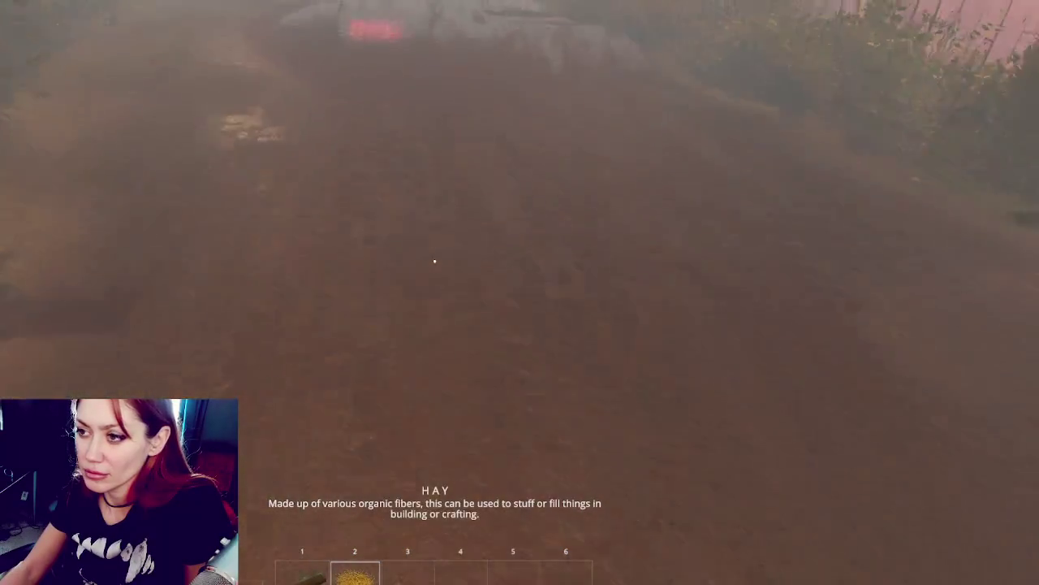
key("e")
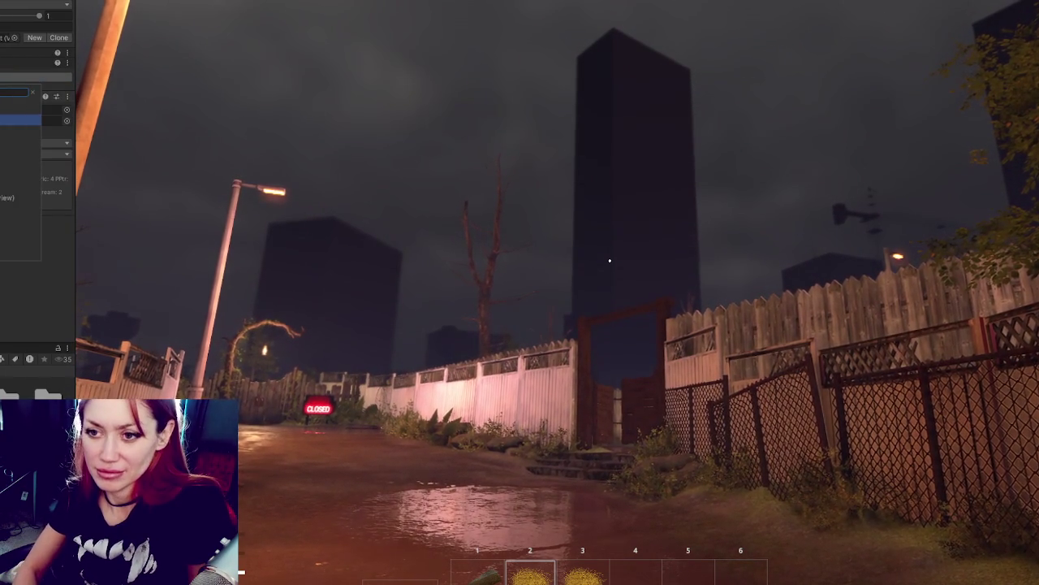
Step: Confirm showing the component's settings, creep down the alley, and refocus the Game view
key("Return")
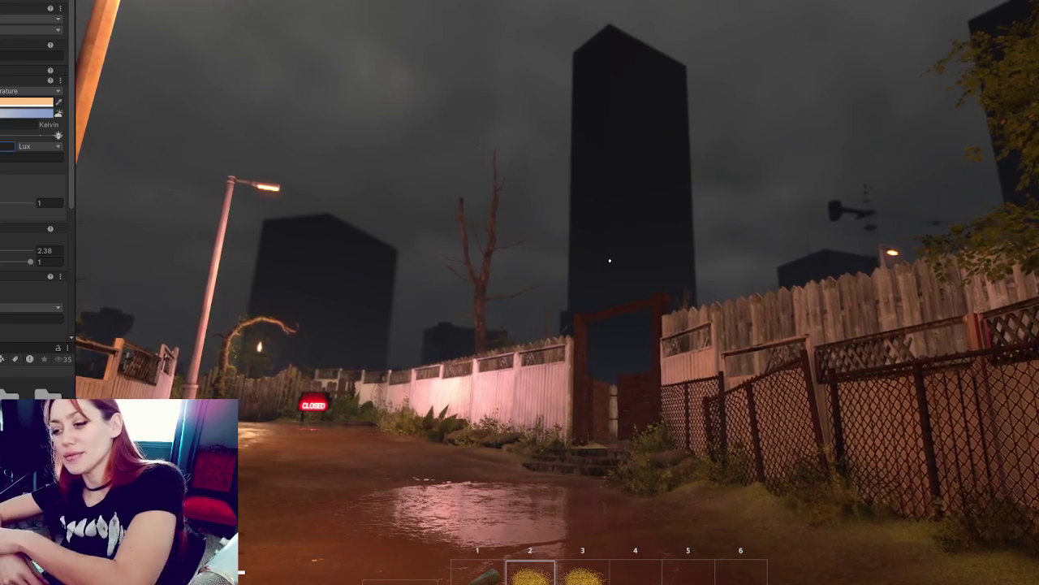
key("w")
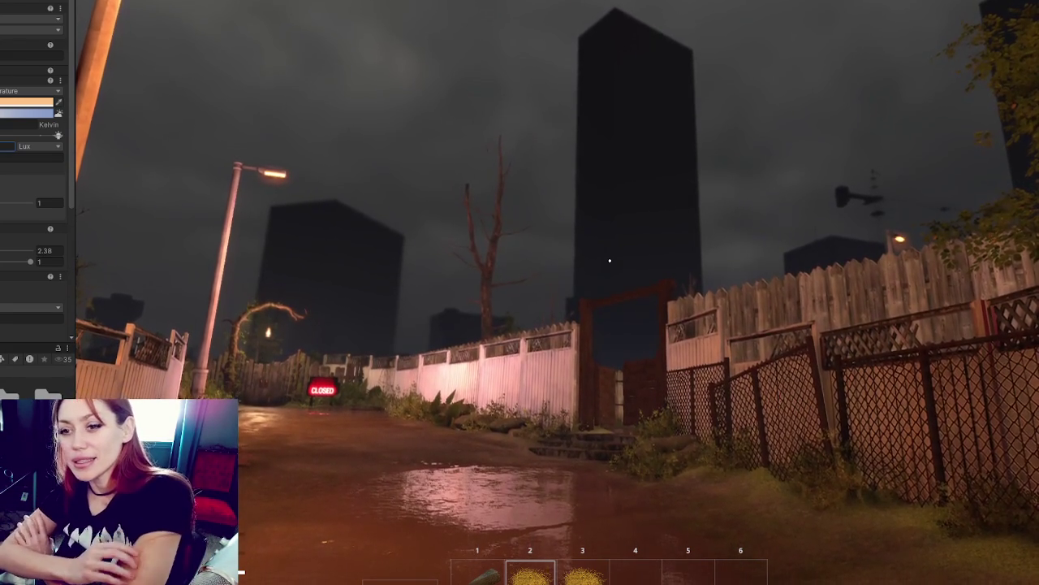
left_click(703, 256)
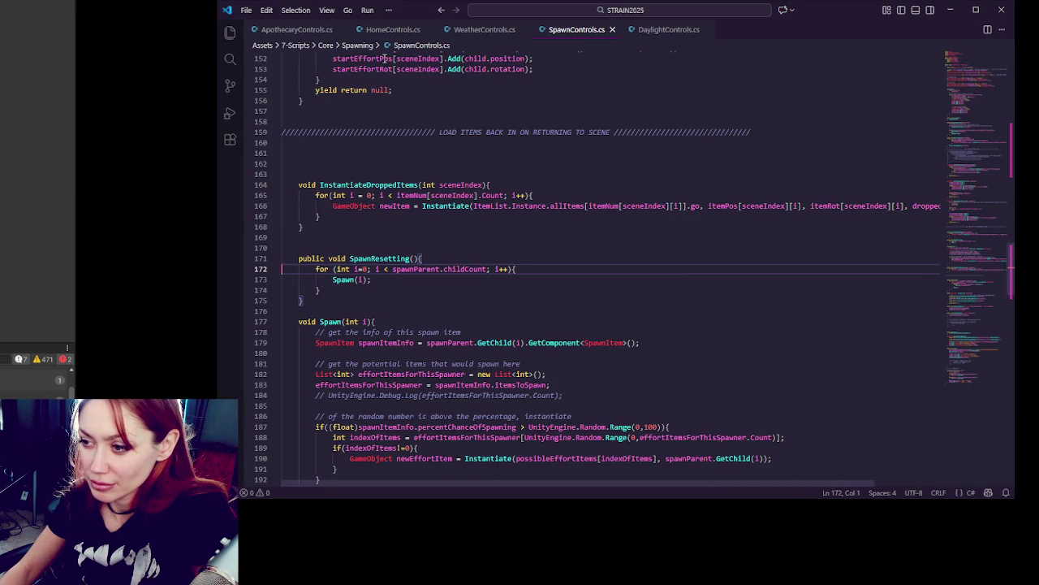
Step: In WeatherControls.cs, copy weatherTypes[i].turnOnAllParent.transform and open a line above nightAnim
left_click(482, 30)
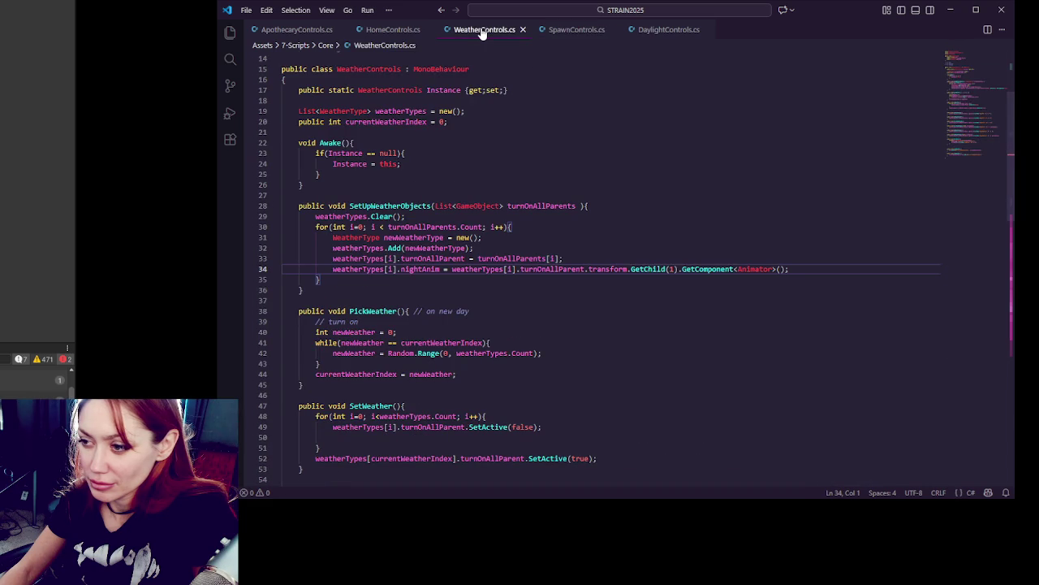
left_click(599, 260)
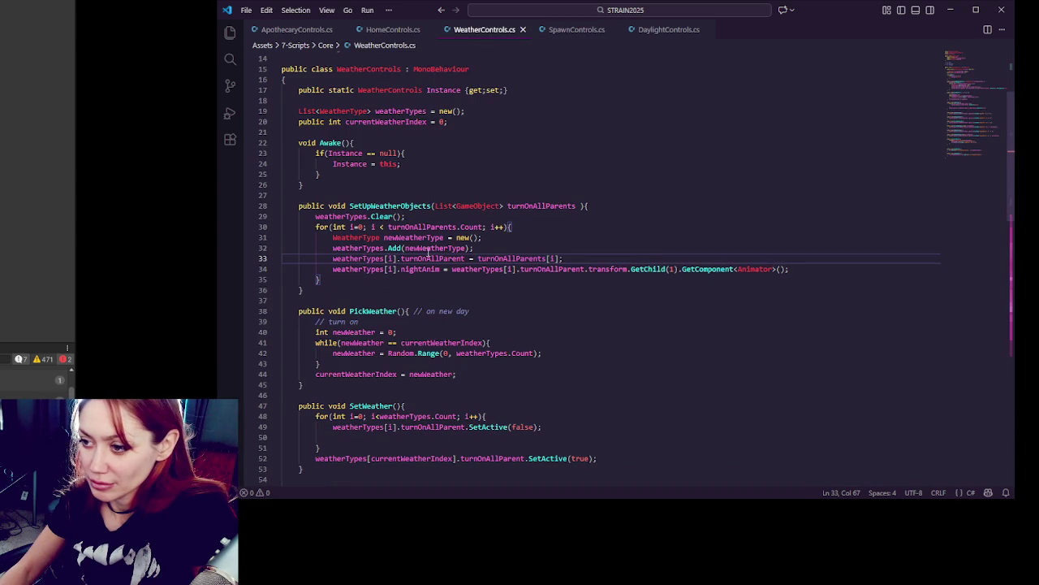
left_click_drag(452, 272, 592, 274)
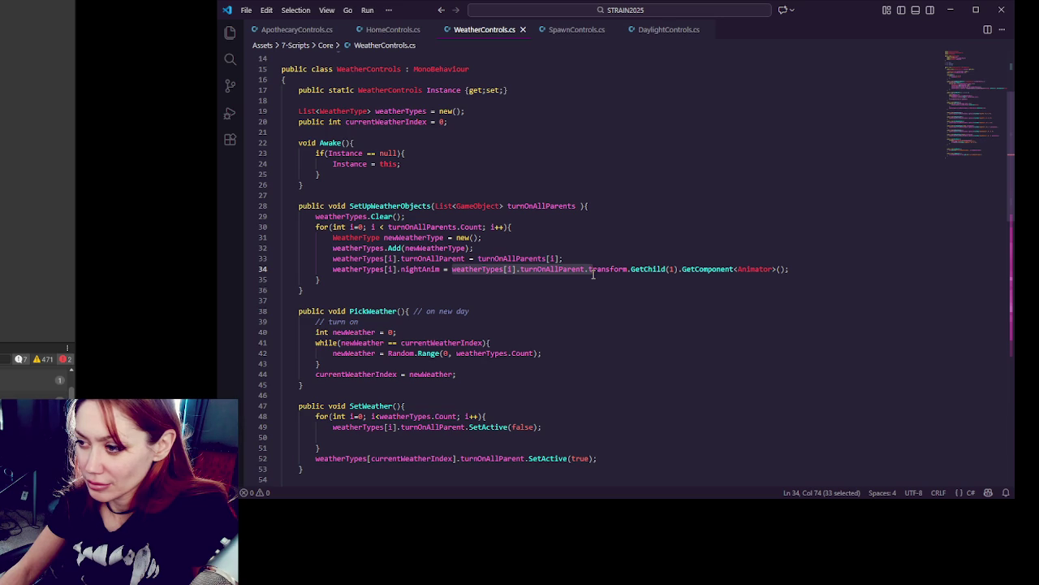
mouse_move(593, 274)
left_mouse_down()
mouse_move(652, 270)
mouse_move(631, 271)
left_mouse_up()
key("ctrl+c")
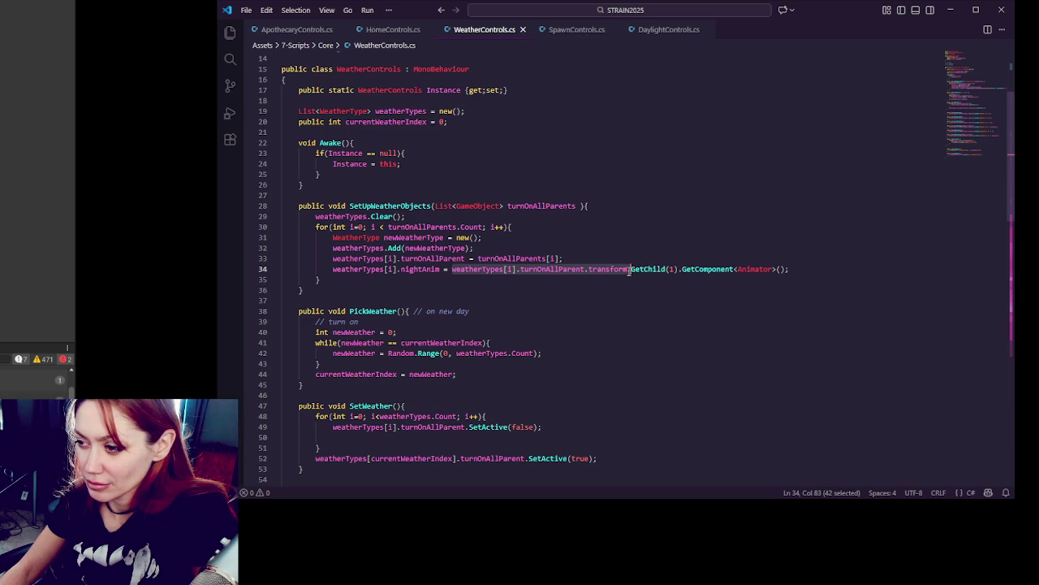
key("Home")
key("Return")
key("Up")
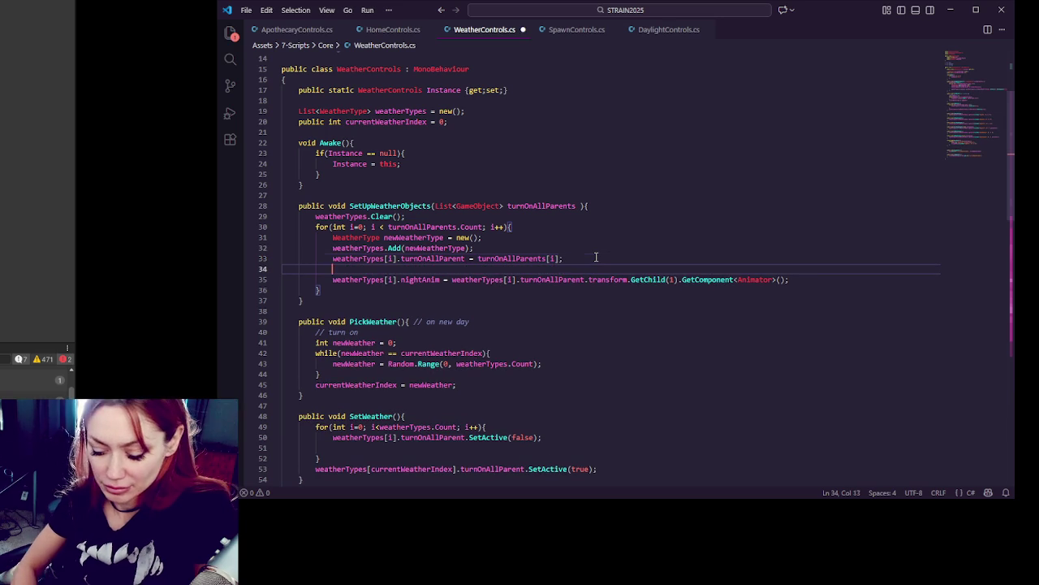
Step: Write the condition if(weatherTypes[i].turnOnAllParent.transform.childCount > 1){
type("if(")
key("ctrl+v")
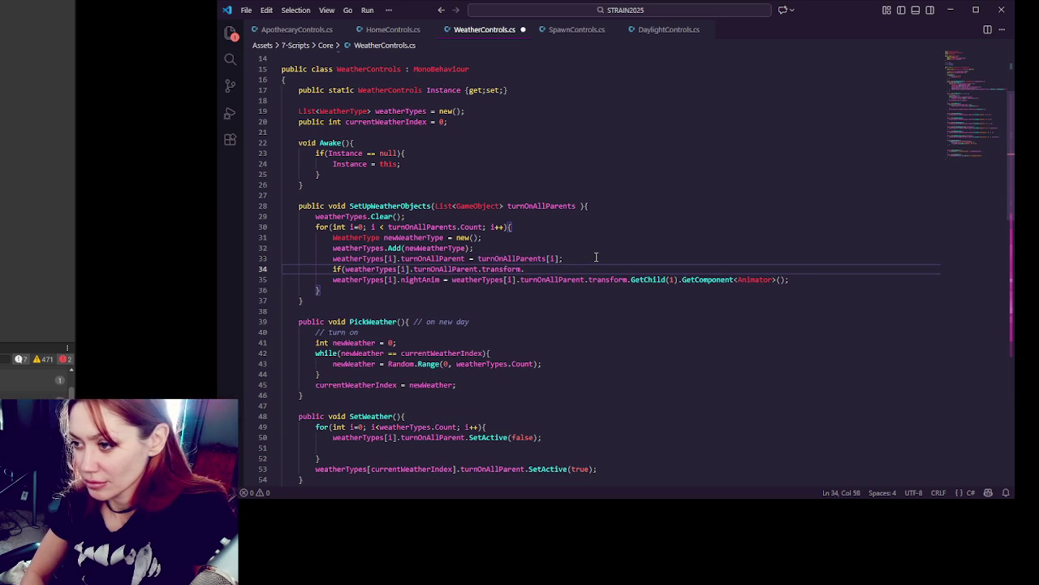
type("getChildCount() ")
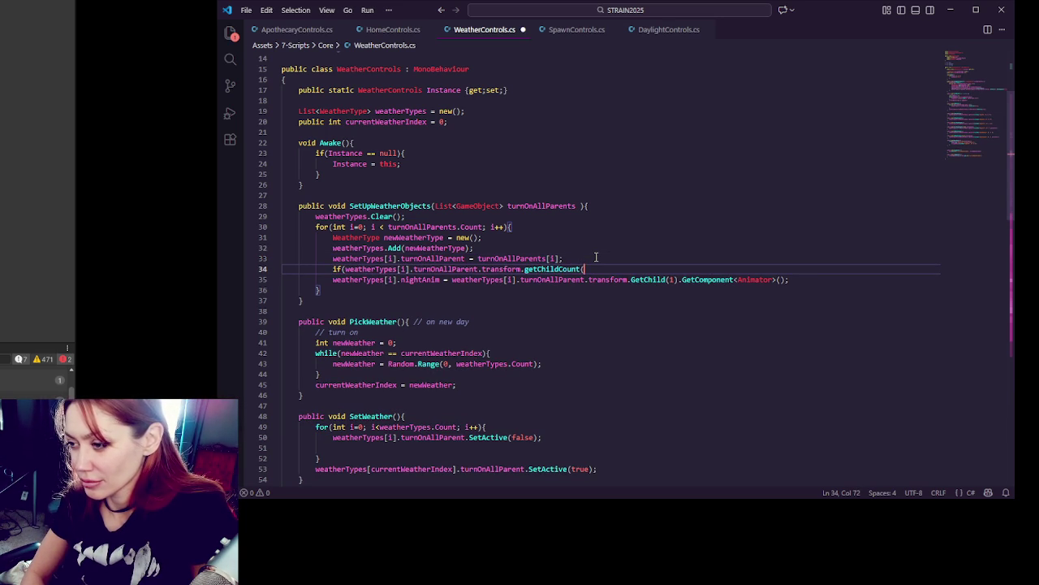
type(">")
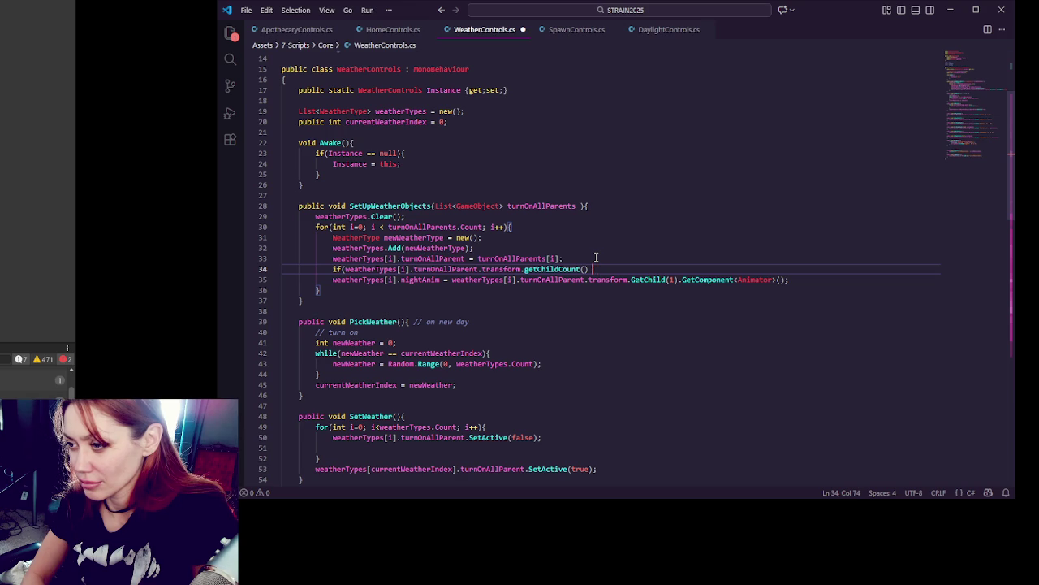
key("BackSpace")
key("BackSpace")
key("BackSpace")
type("childCou")
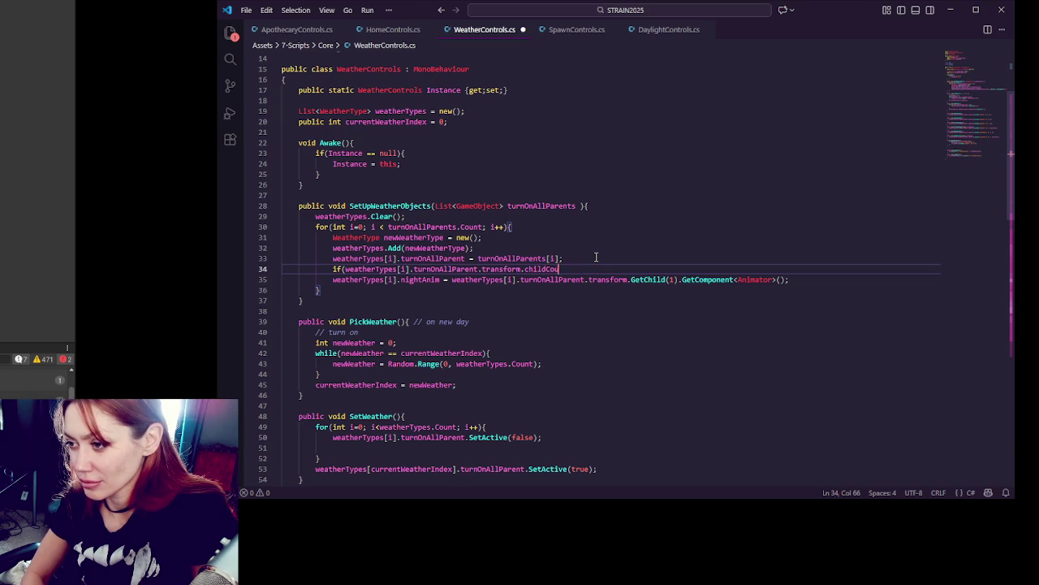
type("nt > 1")
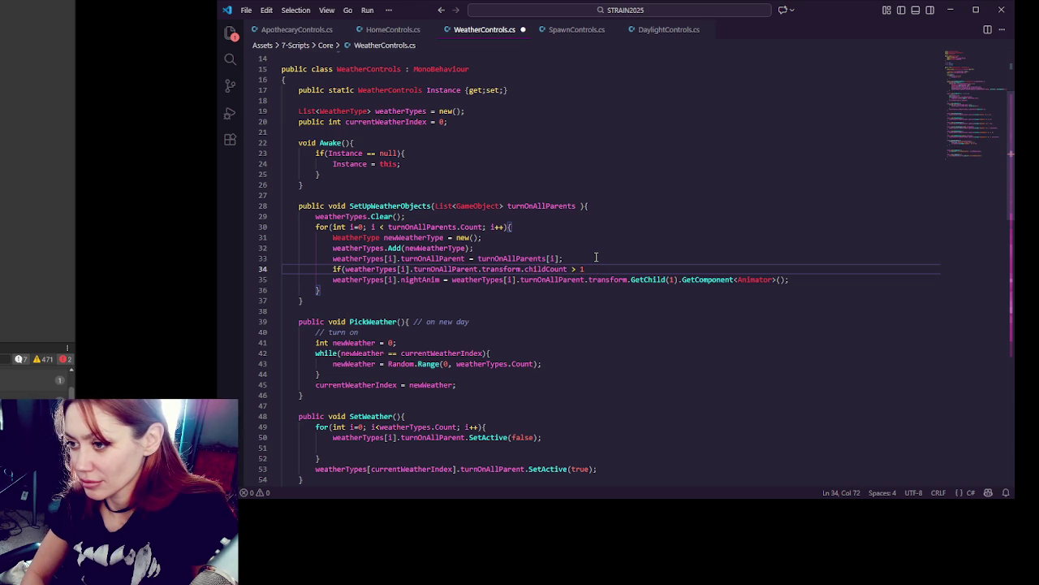
type("){")
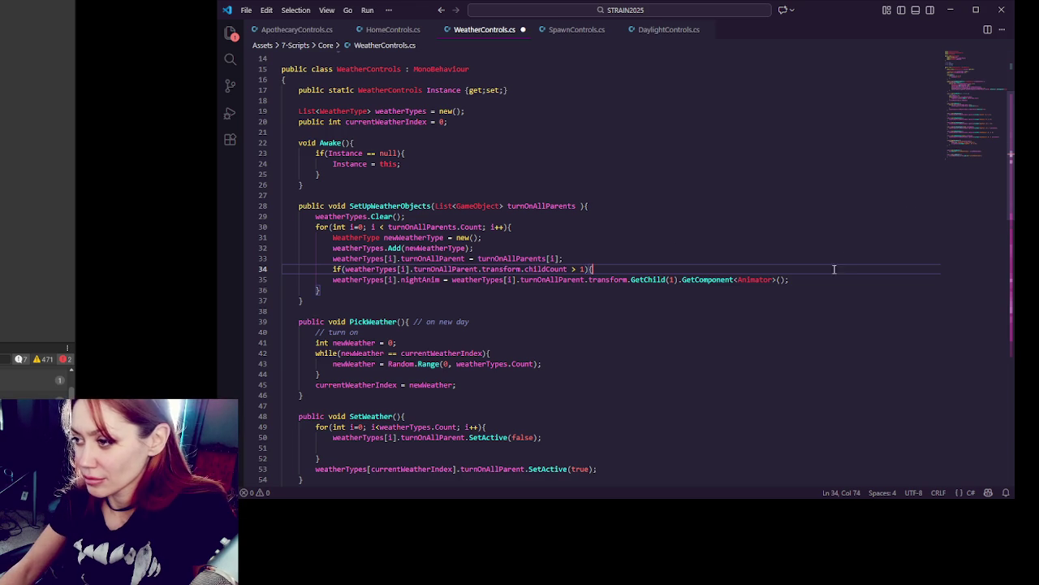
Step: Close the if block with } and indent the nightAnim assignment inside it
left_click(834, 279)
key("Return")
type("}")
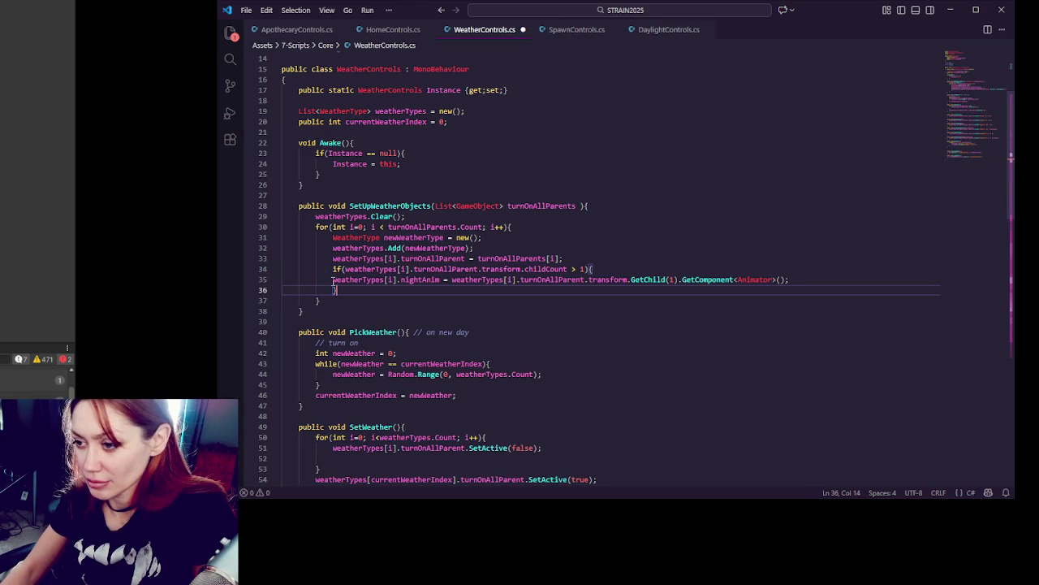
left_click(332, 279)
key("Tab")
Step: Save WeatherControls.cs and return to Unity to recompile
left_click(636, 260)
double_click(539, 269)
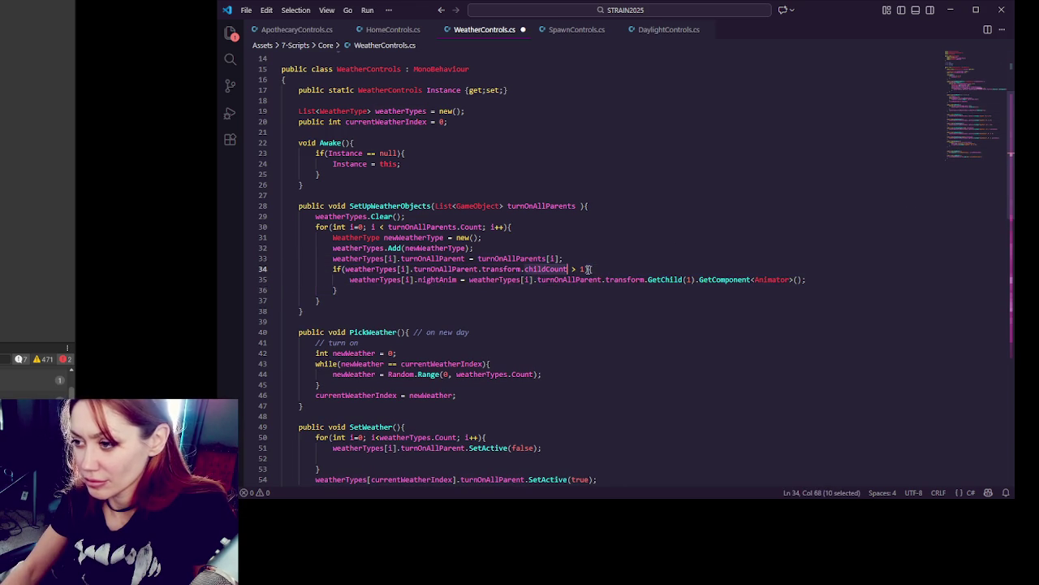
left_click(650, 269)
key("ctrl+s")
left_click(128, 220)
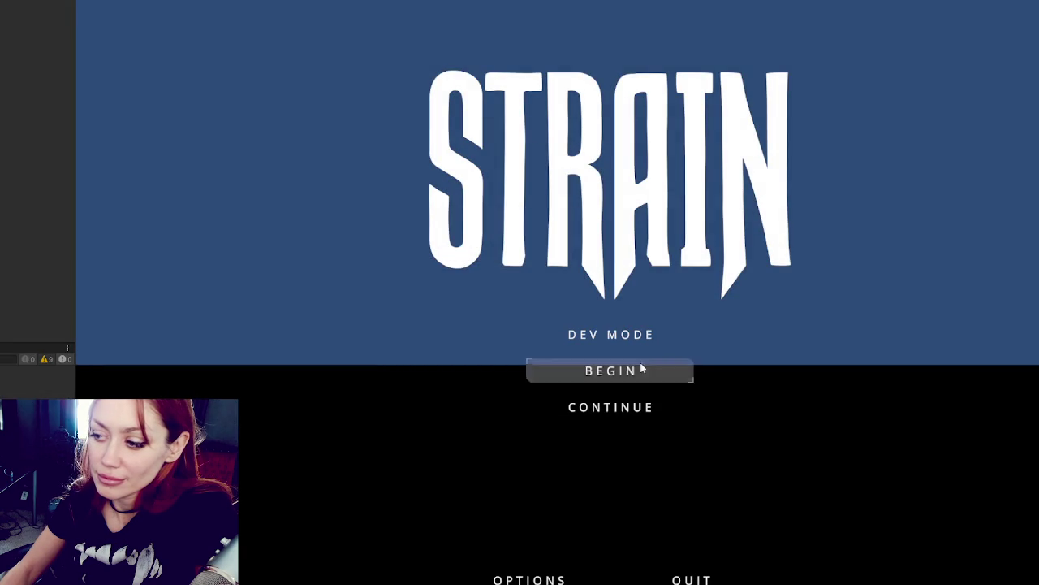
Step: Start in Dev Mode and walk through the gate and foggy yard into the apothecary
left_click(641, 335)
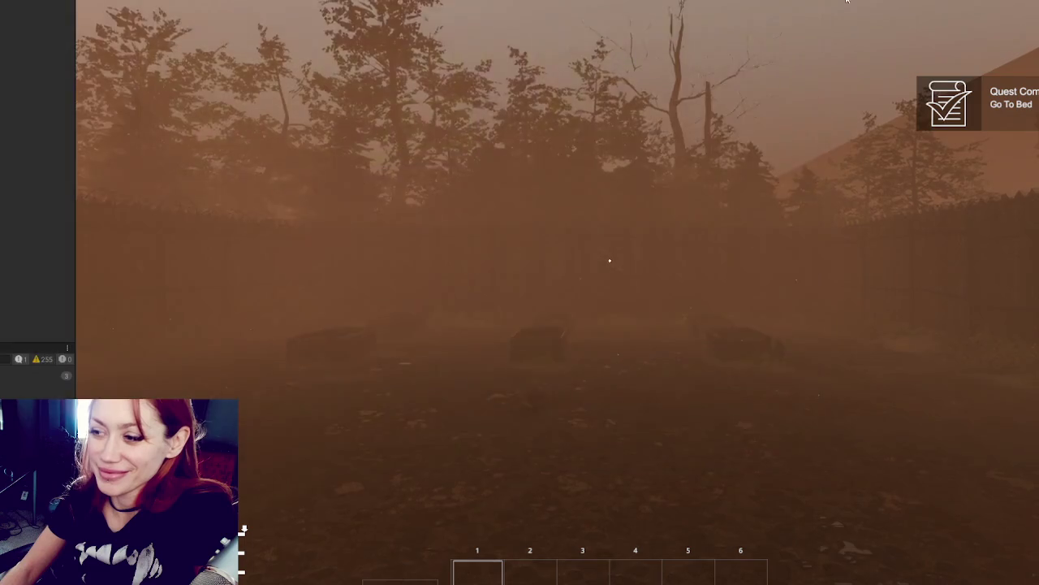
key("w")
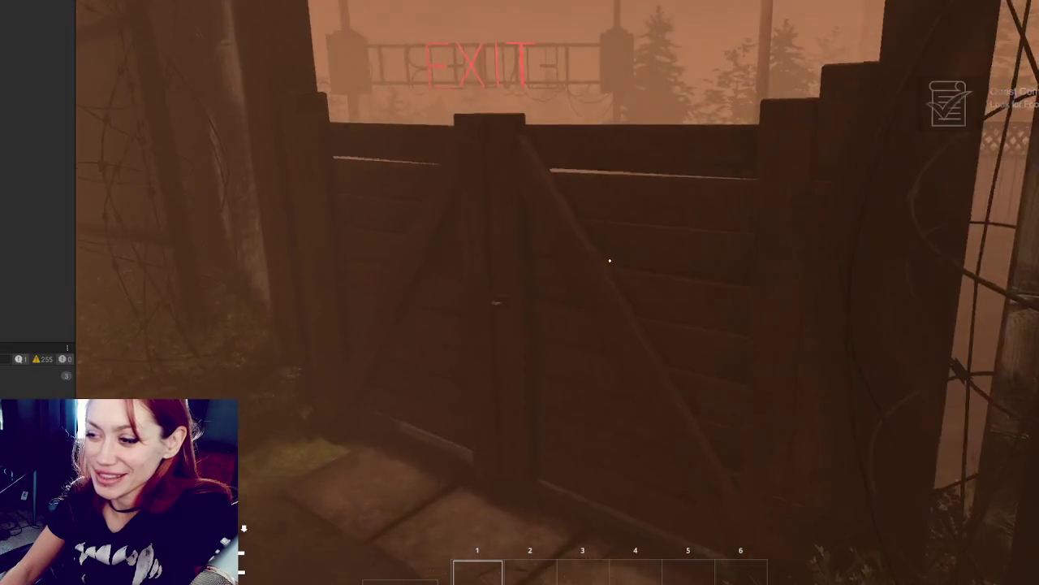
key("w")
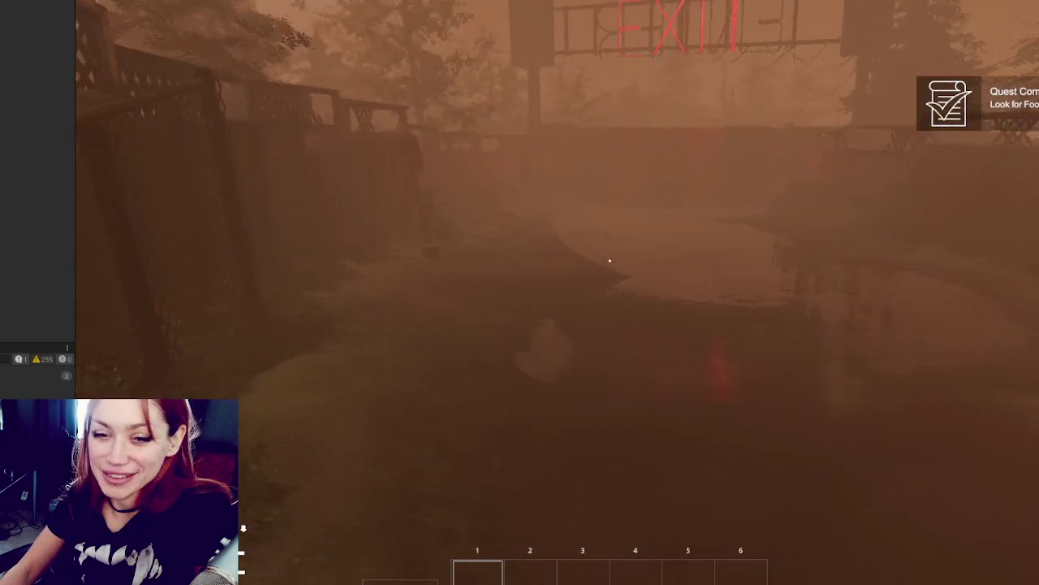
key("w")
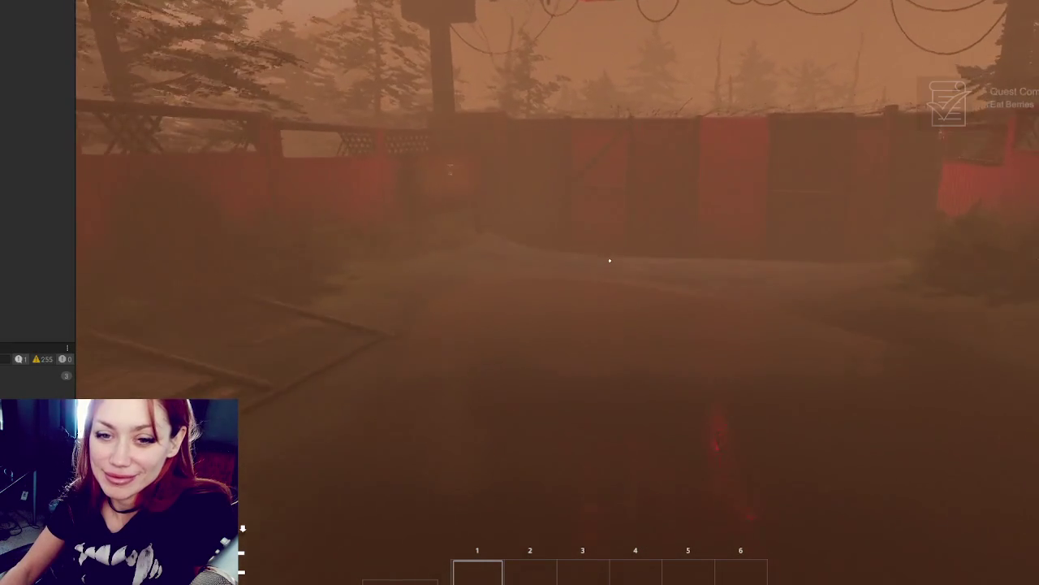
key("w")
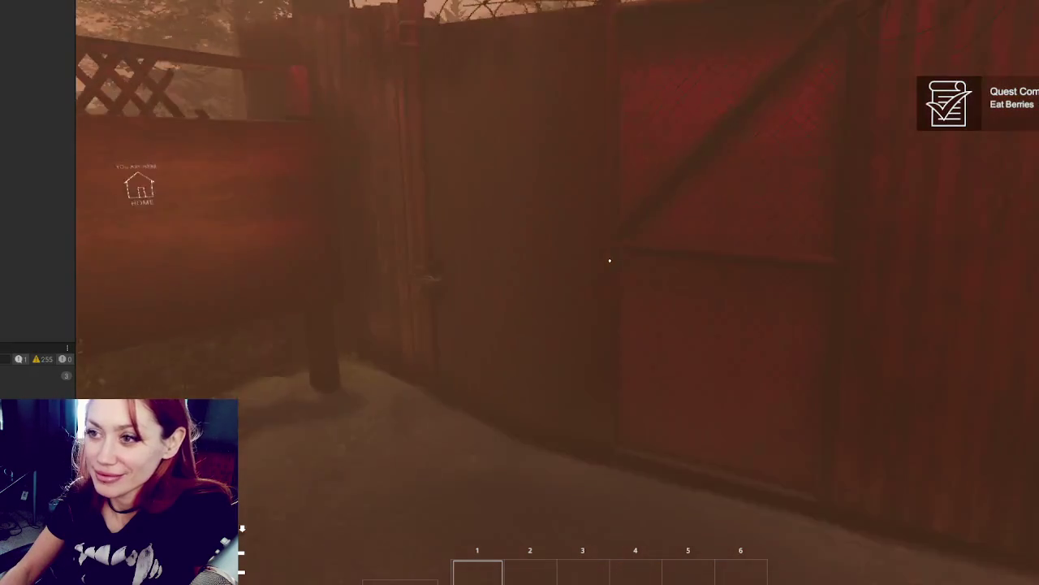
key("w")
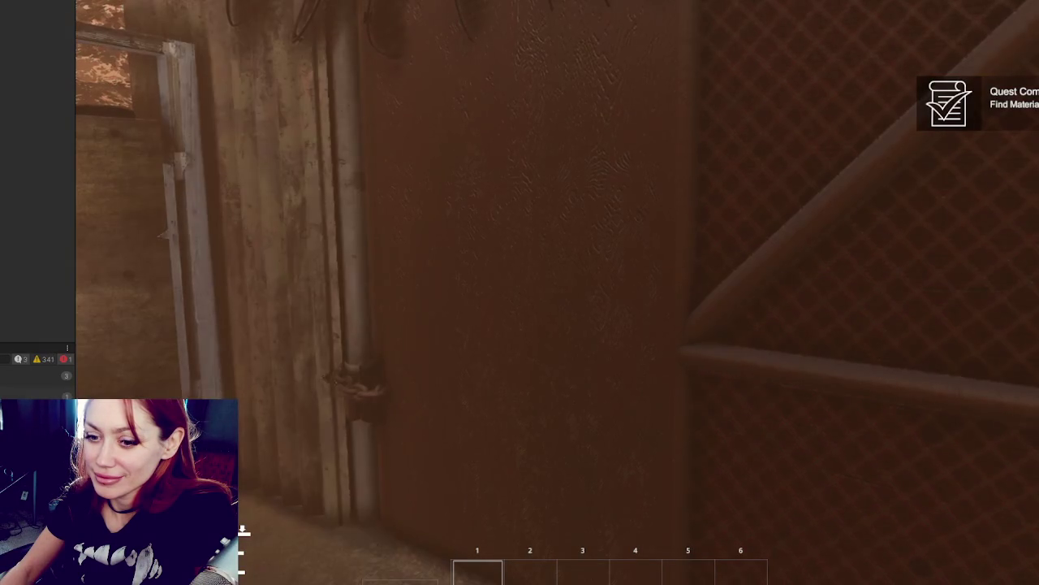
key("Tab")
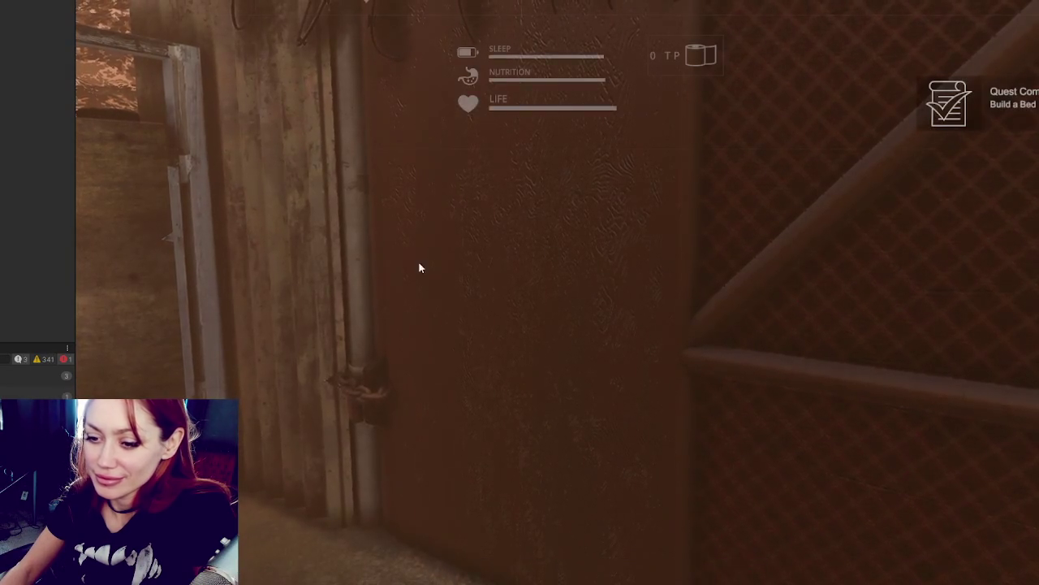
Step: Check weatherTypes on line 63 of WeatherControls, then open the street scene asset
key("alt+Tab")
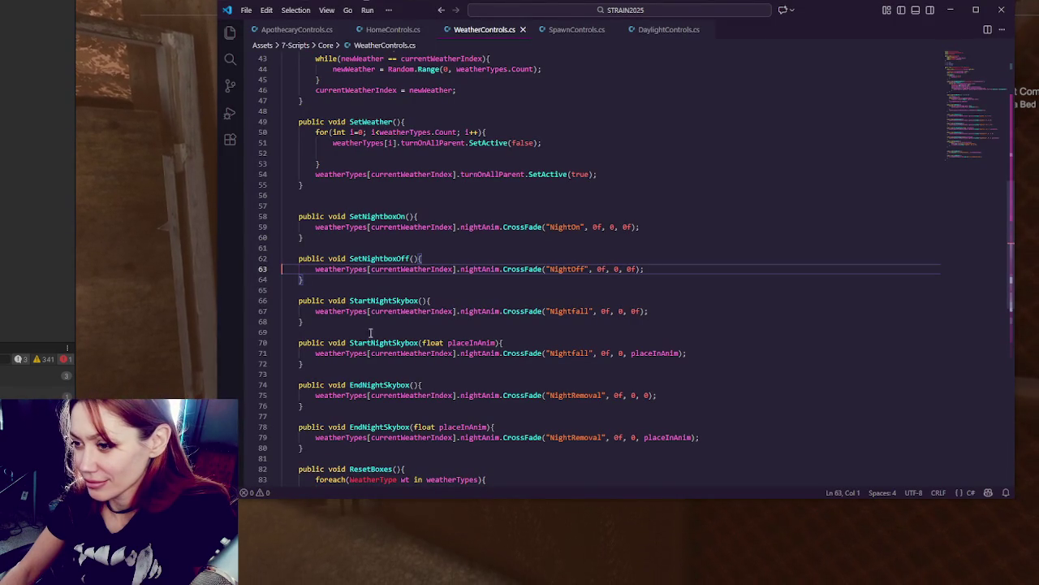
double_click(355, 269)
key("alt+Tab")
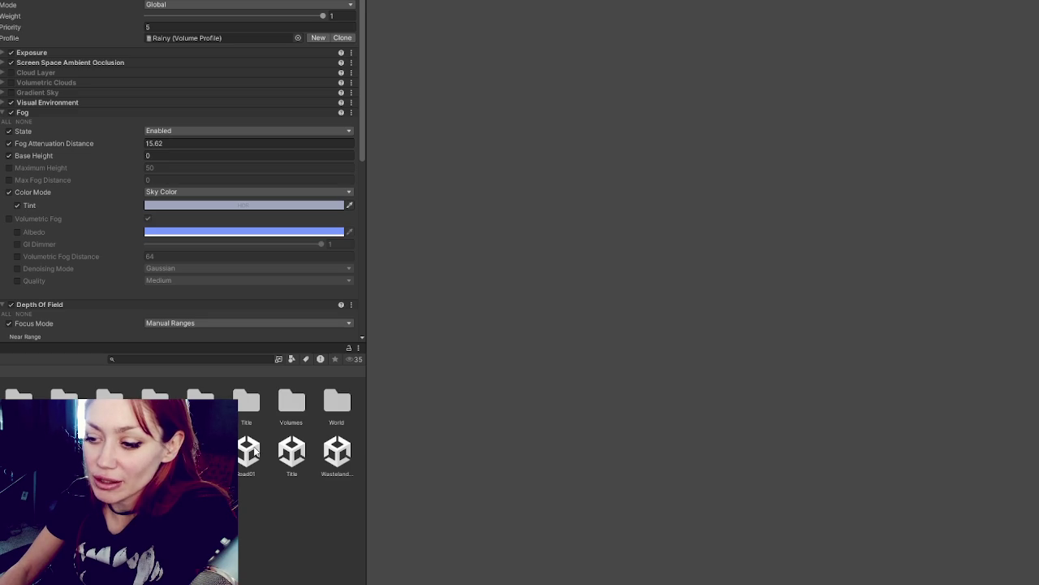
right_click(146, 398)
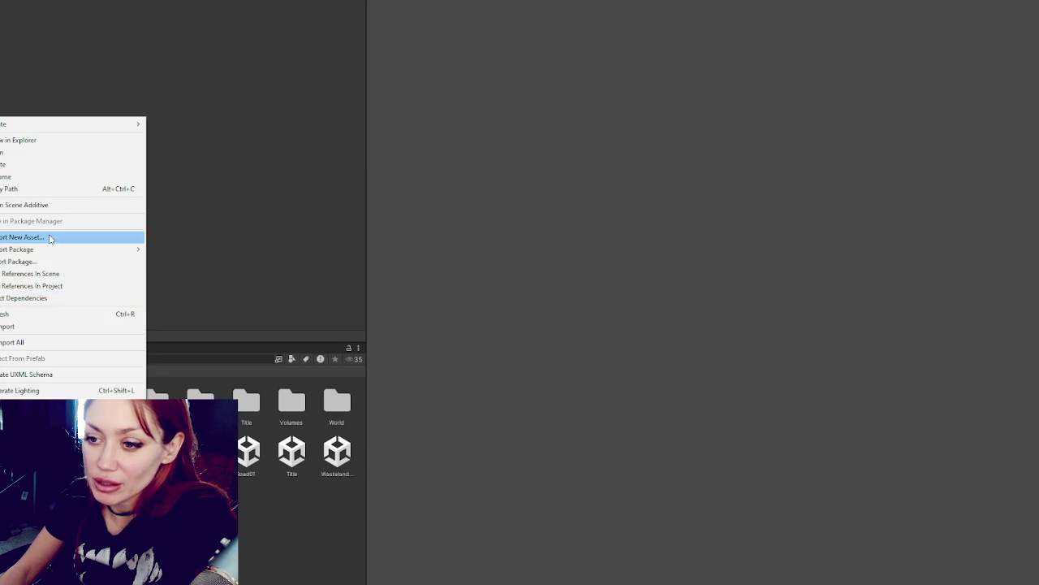
left_click(58, 208)
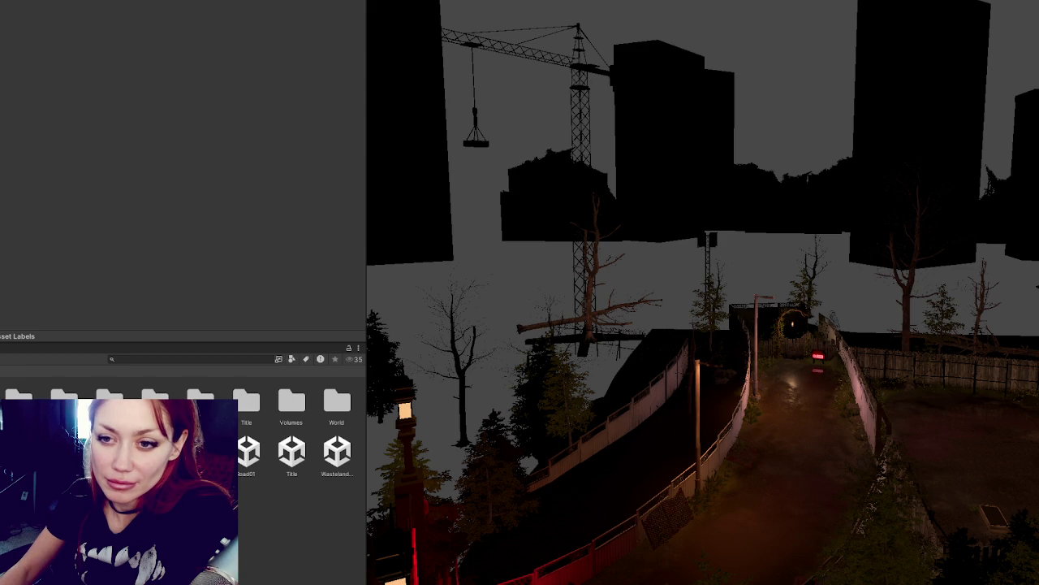
Step: Select the Night Rainy volume to inspect its Misty HDRI sky and Night Volume animator
left_click(872, 414)
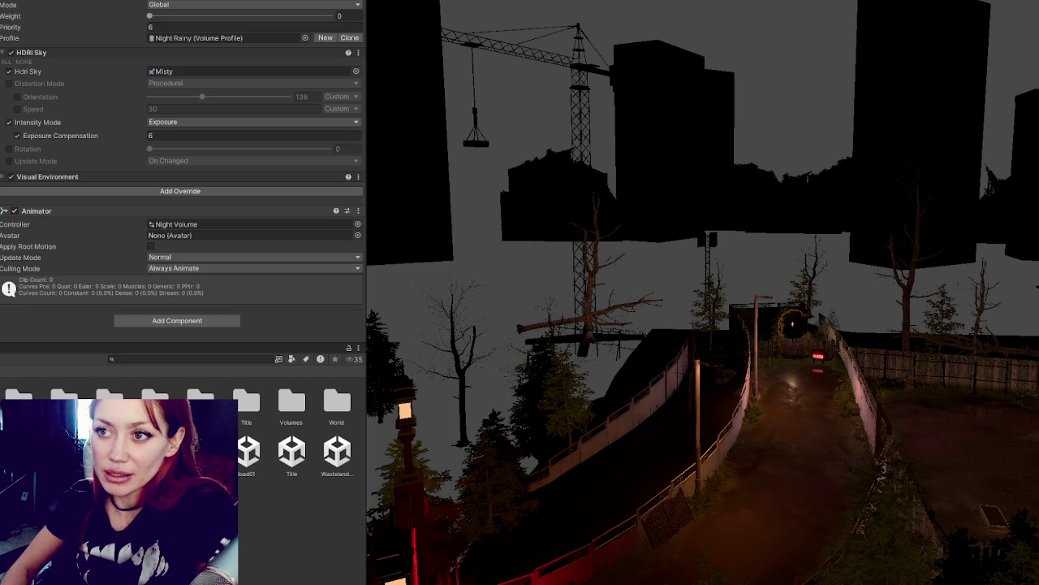
Step: Review the Fog and HDRI Sky settings of the Hazy, Overcast, Rainy and night volumes, then select the fence object
left_click(1, 77)
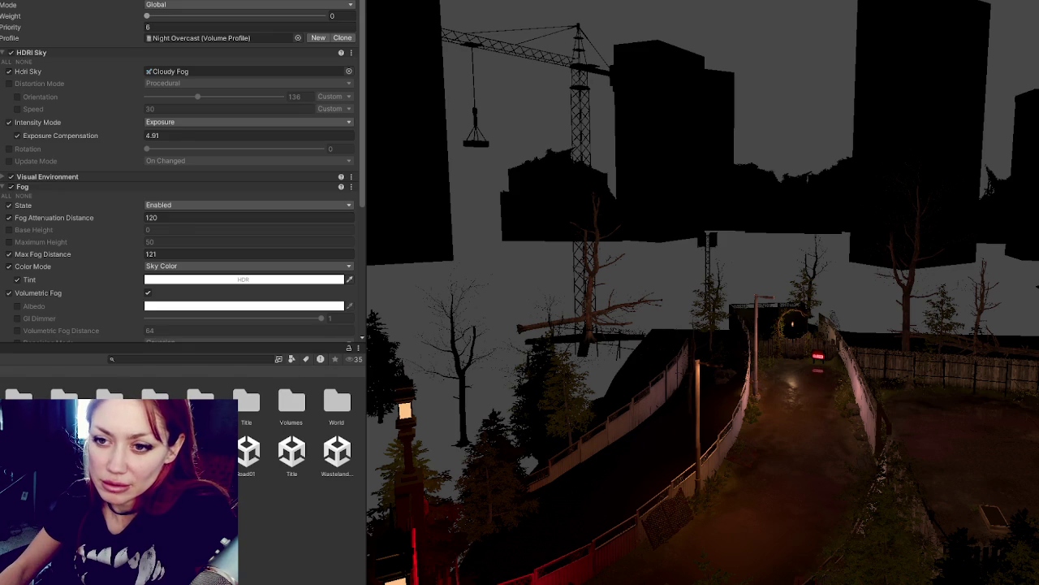
key("Up")
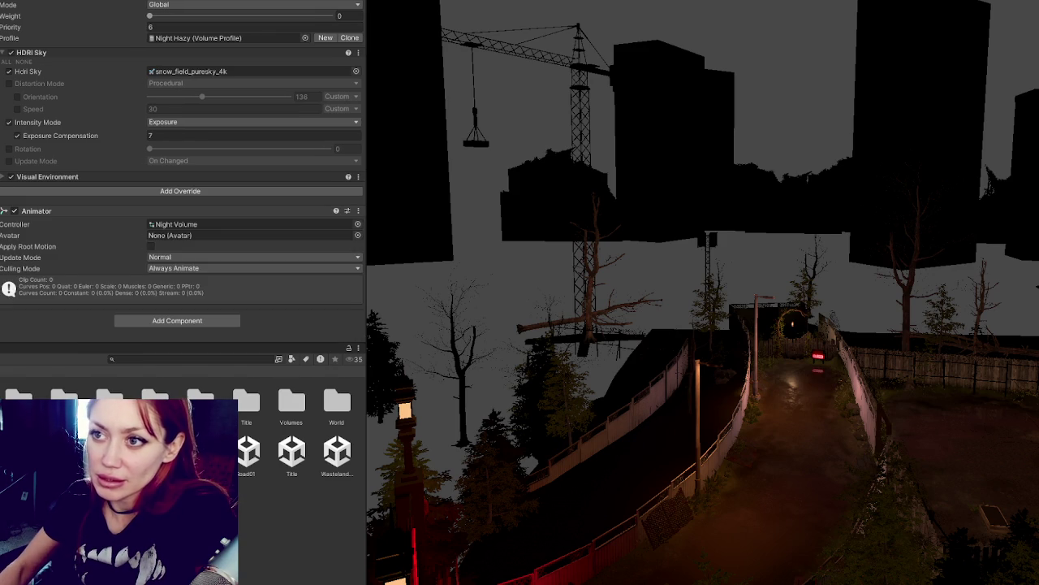
key("Up")
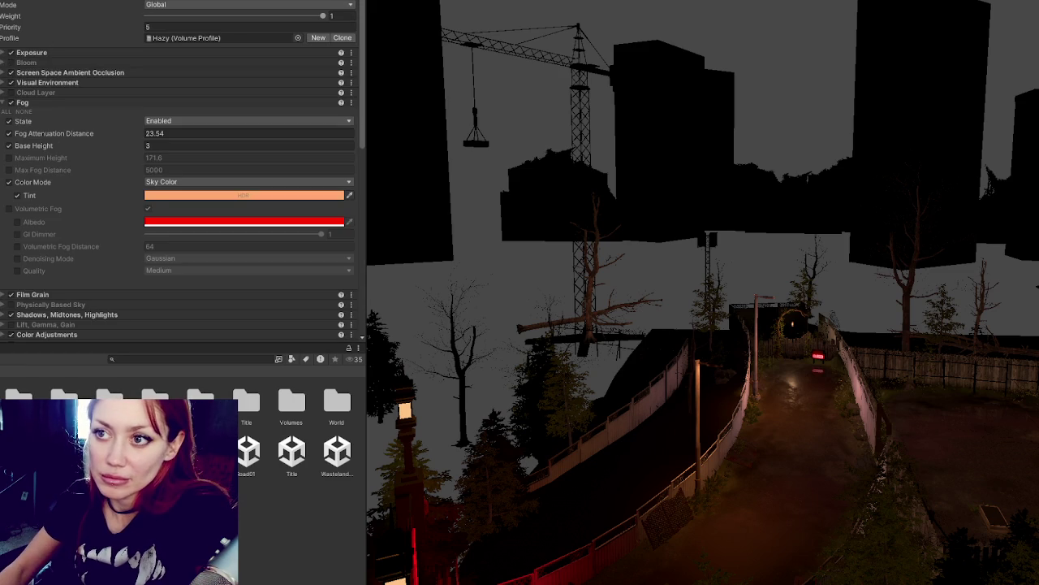
key("Down")
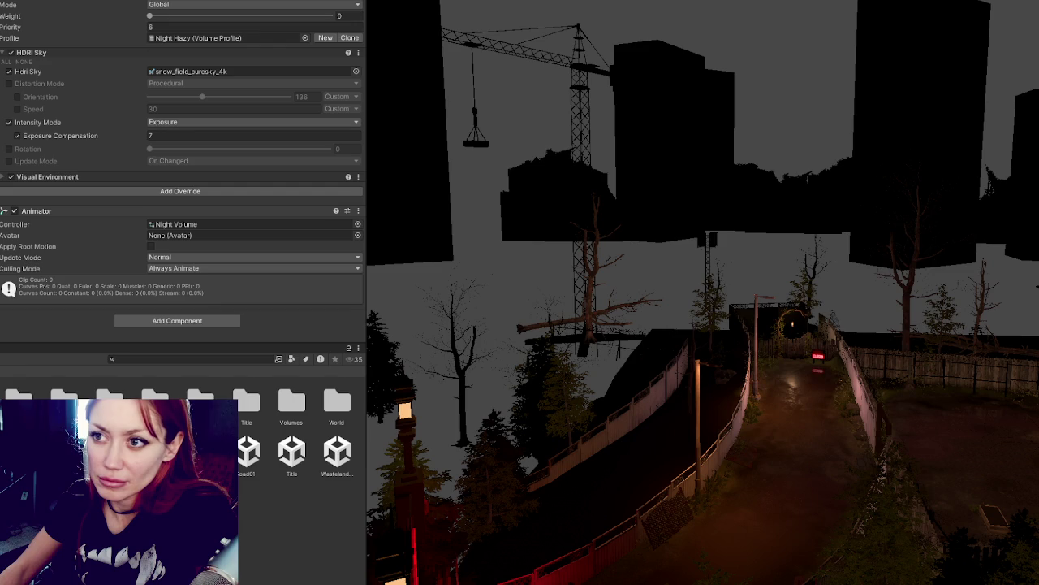
key("Down")
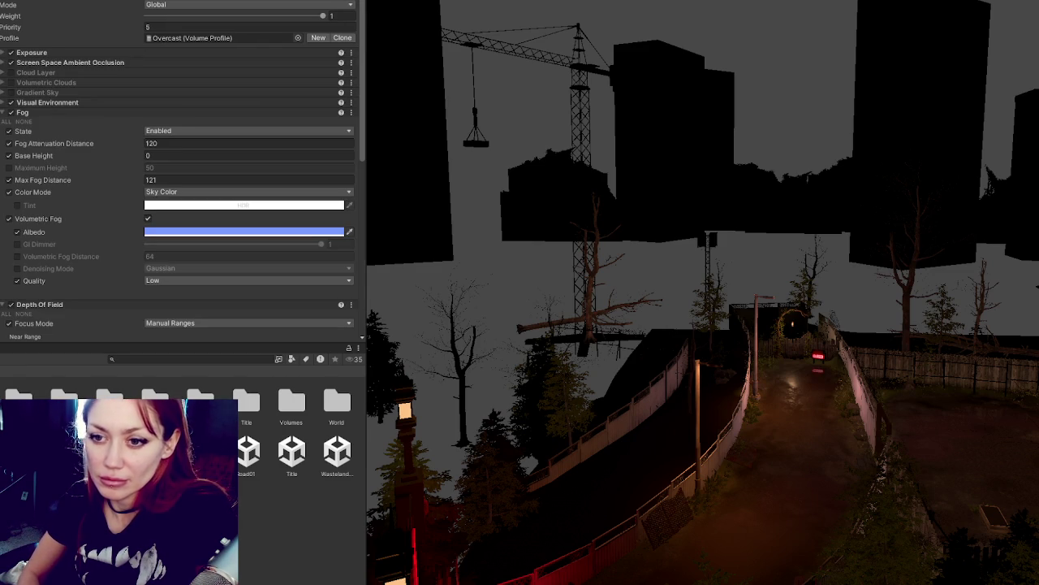
key("Down")
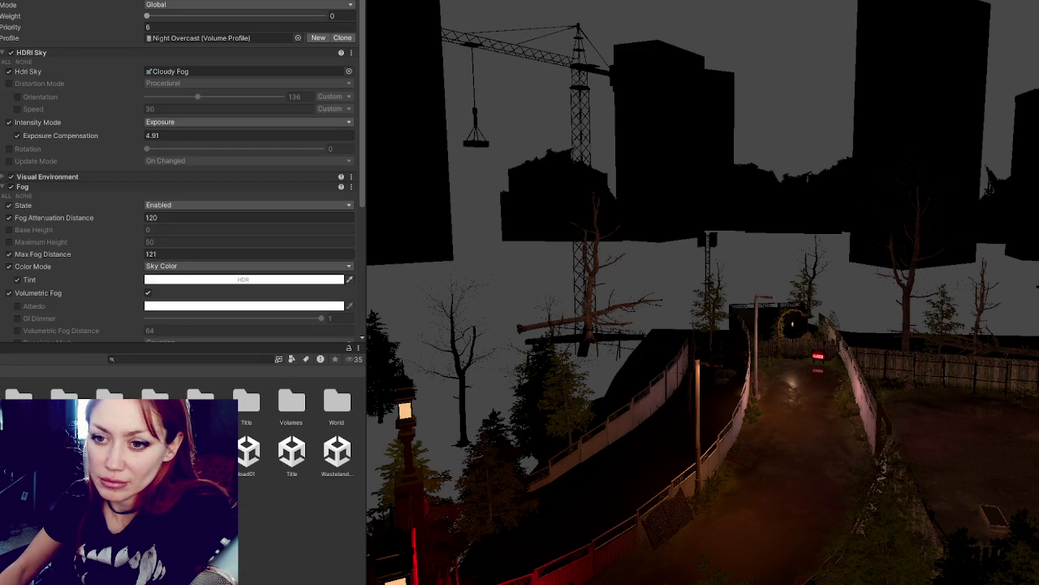
key("Down")
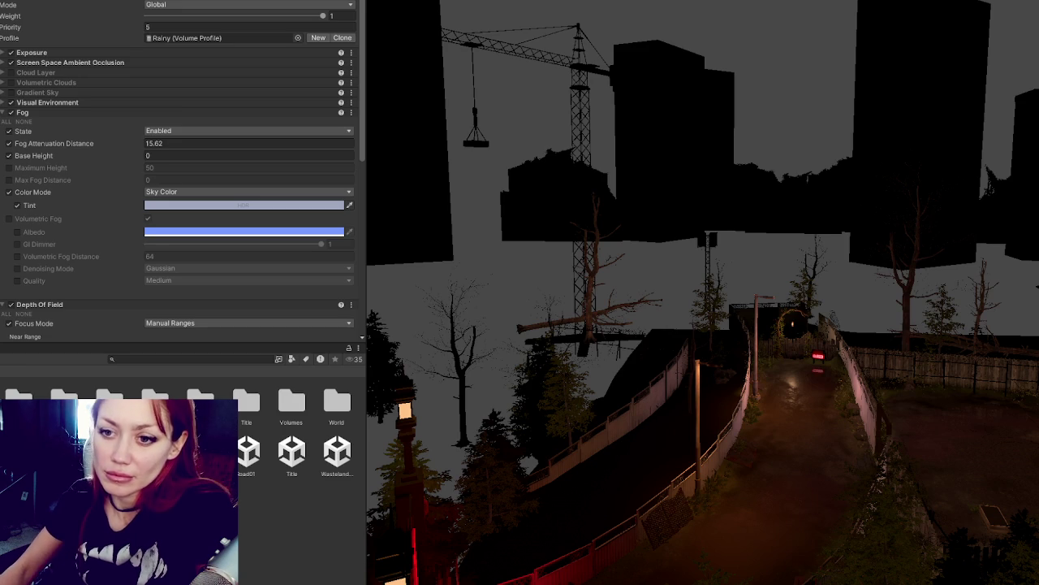
key("Down")
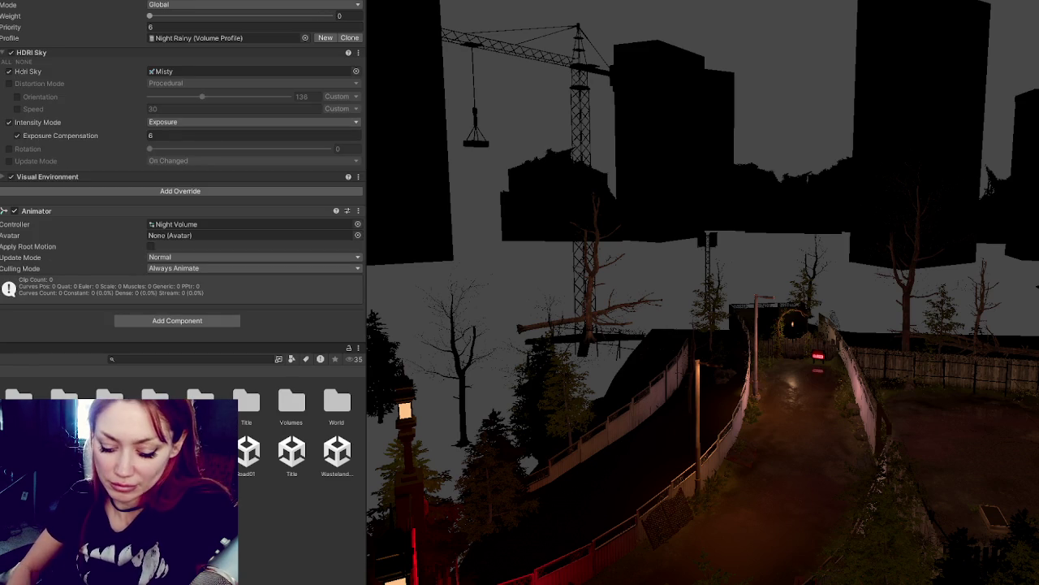
key("Down")
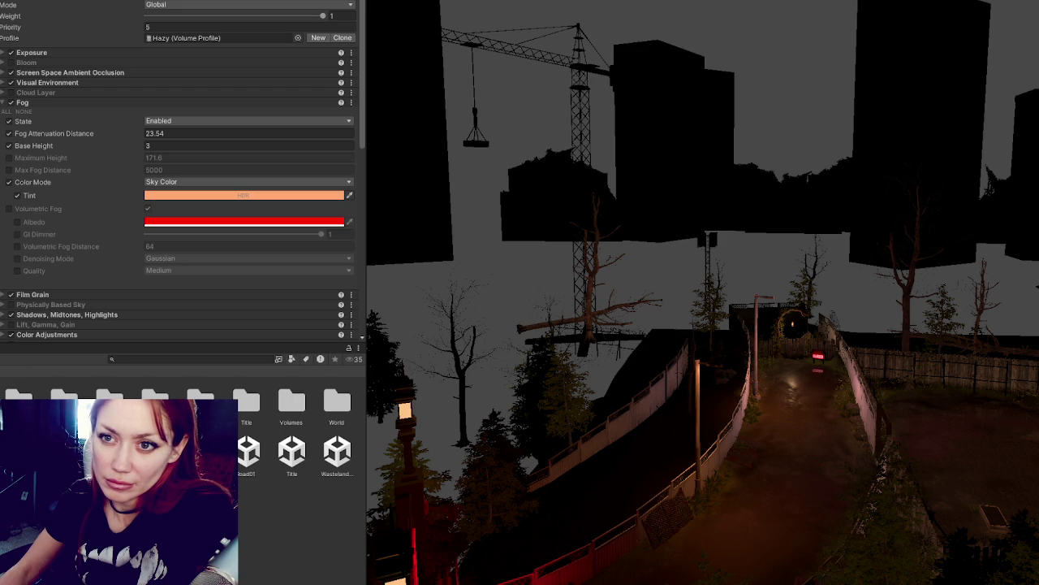
key("Down")
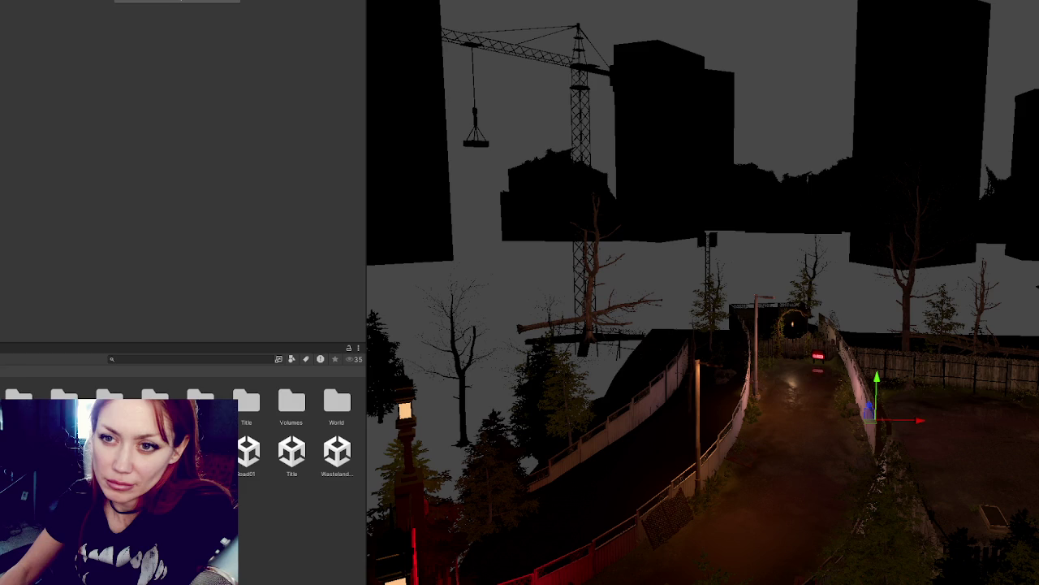
Step: Clear the fence selection and assign the Hazy volume to Element 0 of ApothecaryControls' All Objects
key("shift+d")
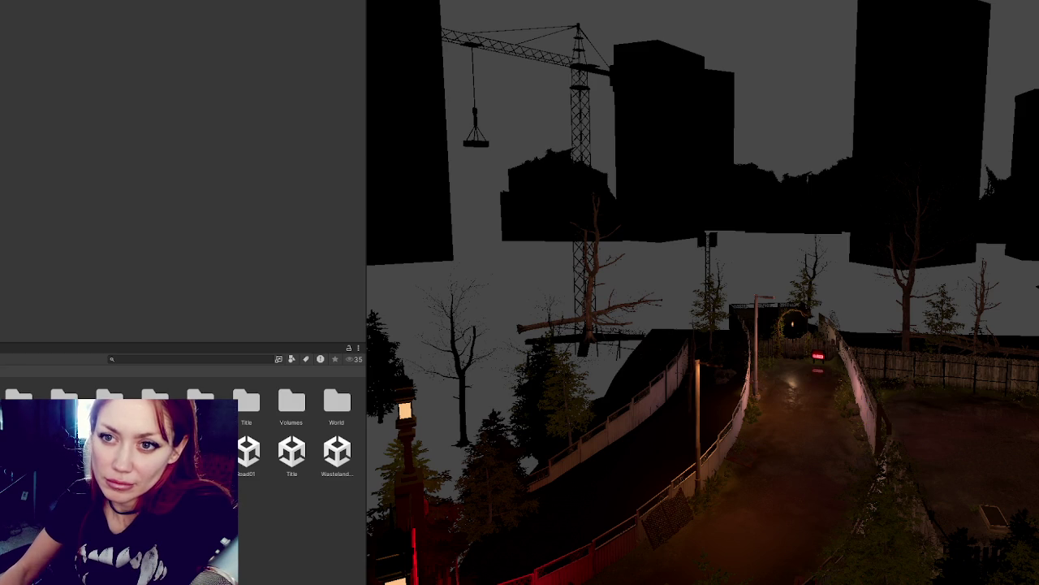
left_click(872, 412)
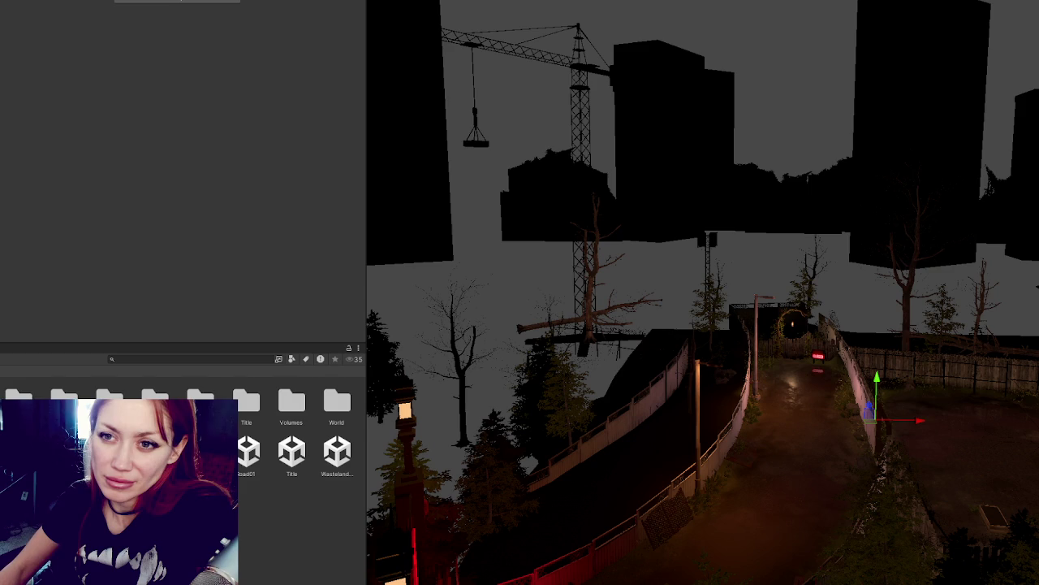
key("shift+d")
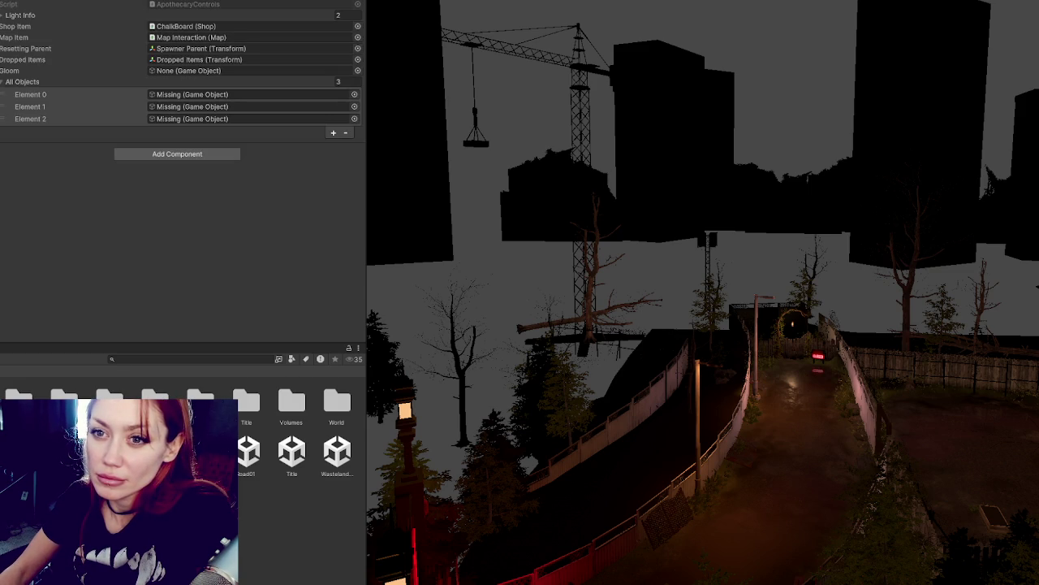
mouse_move(16, 106)
left_mouse_down()
mouse_move(195, 106)
mouse_move(171, 94)
mouse_move(227, 122)
left_mouse_up()
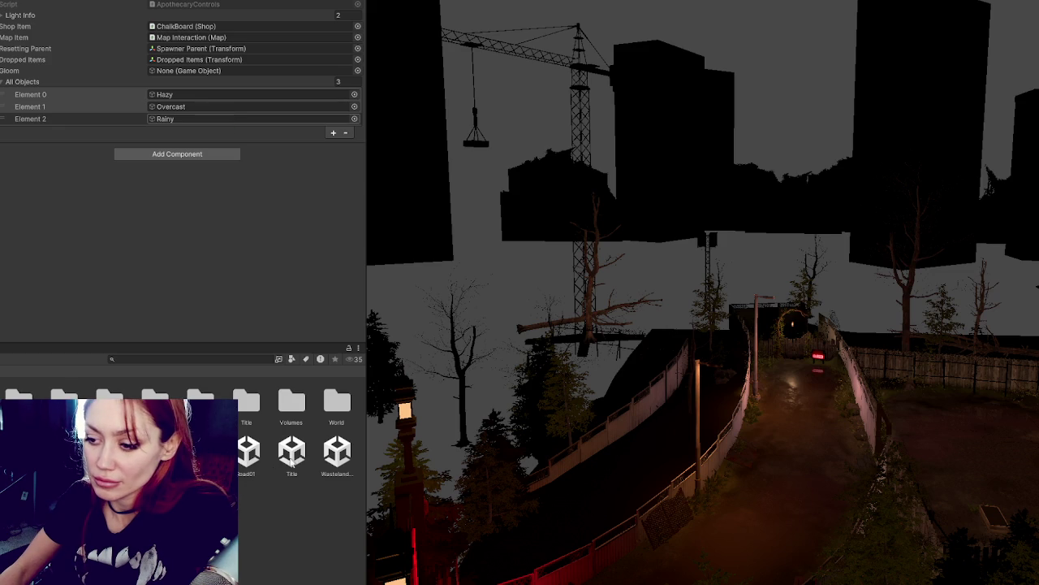
Step: Select the Road01 scene asset and clear the stray trees, fence and building selection
right_click(240, 456)
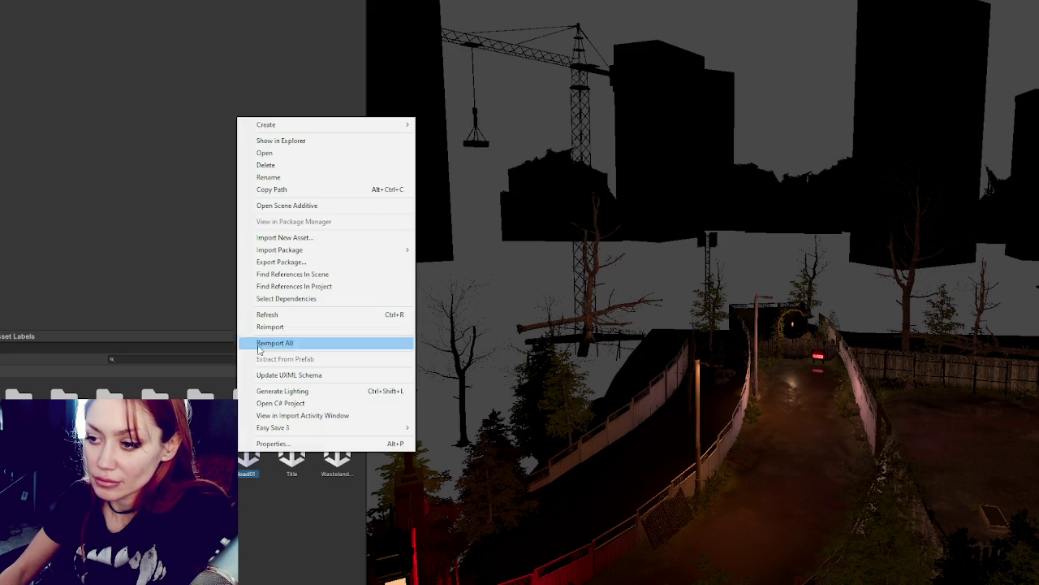
left_click(280, 202)
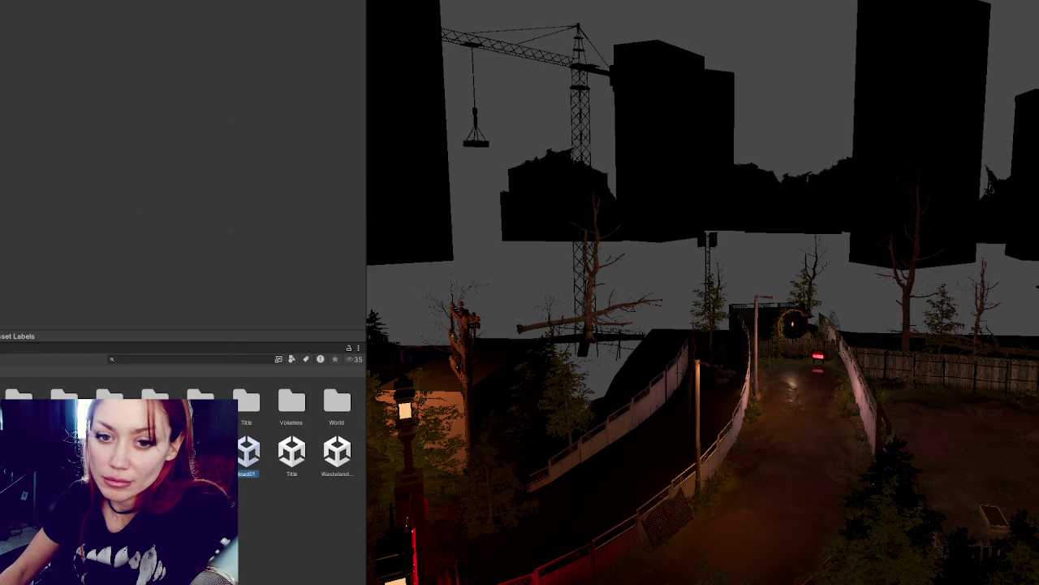
left_click(893, 496)
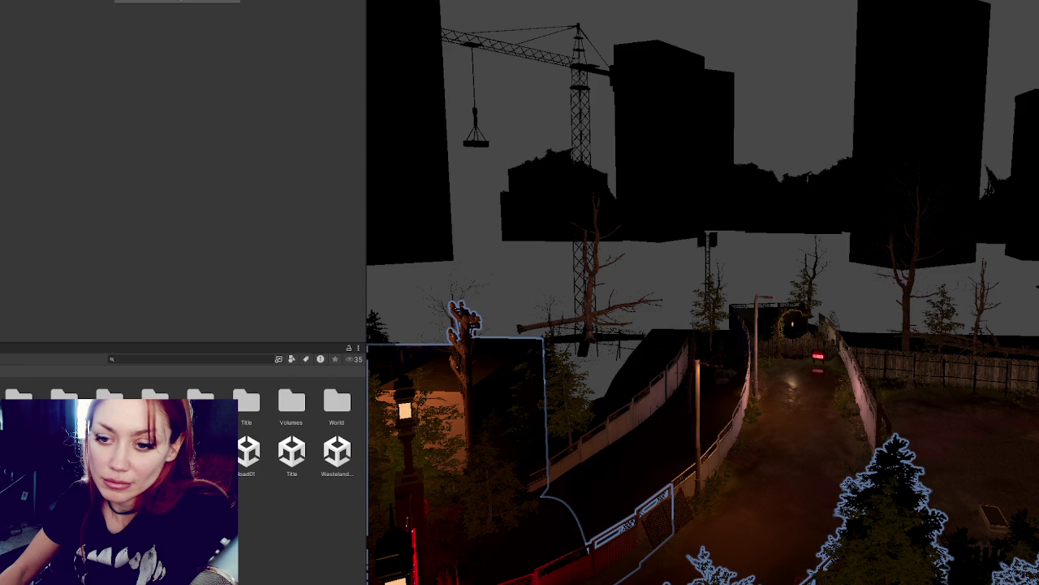
key("Escape")
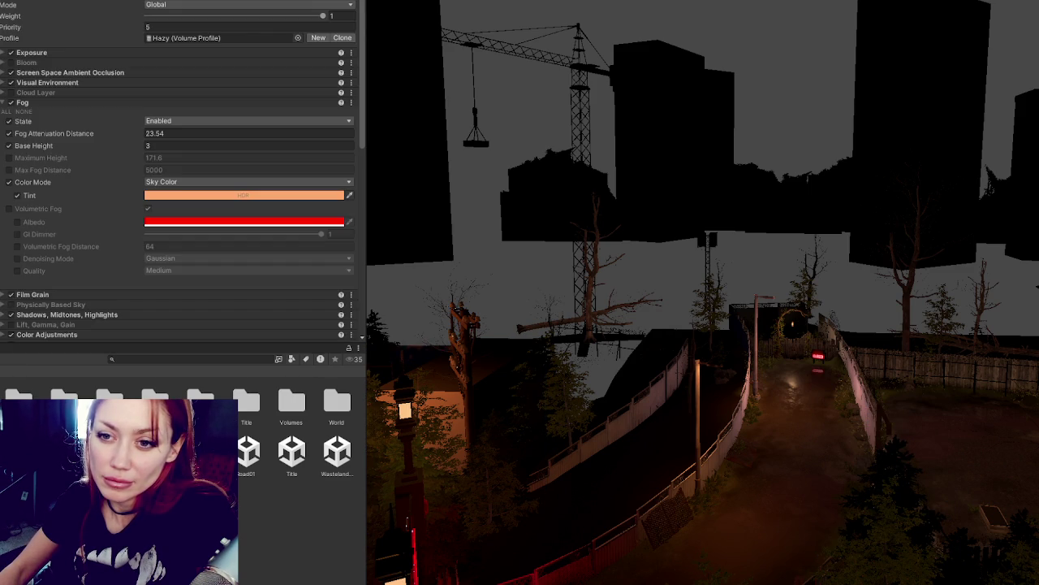
Step: Frame the Hazy volume, then assign Hazy (1) and Rainy (1) to Road01Controls Elements 0 and 2
key("f")
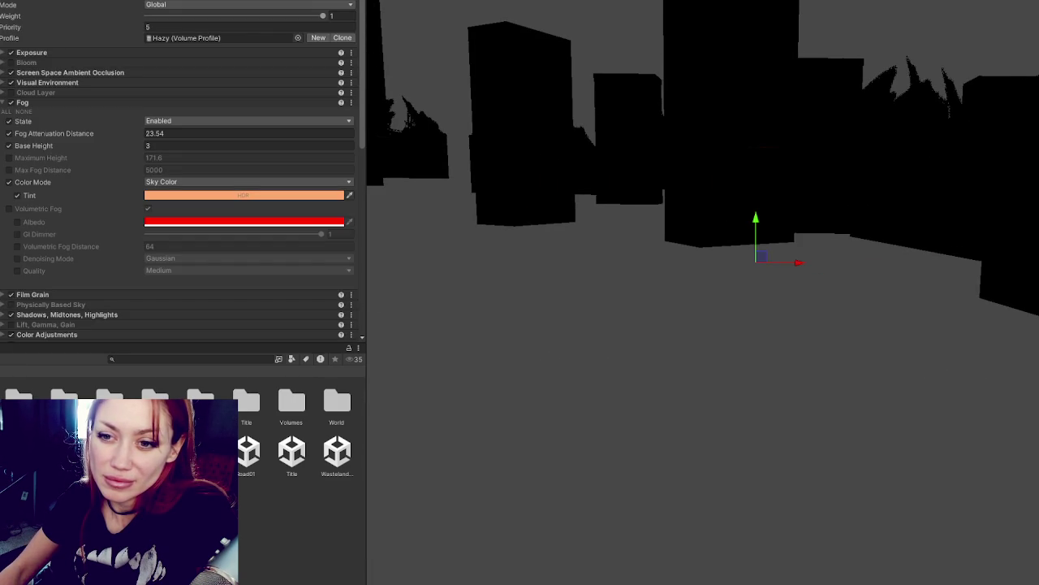
key("Escape")
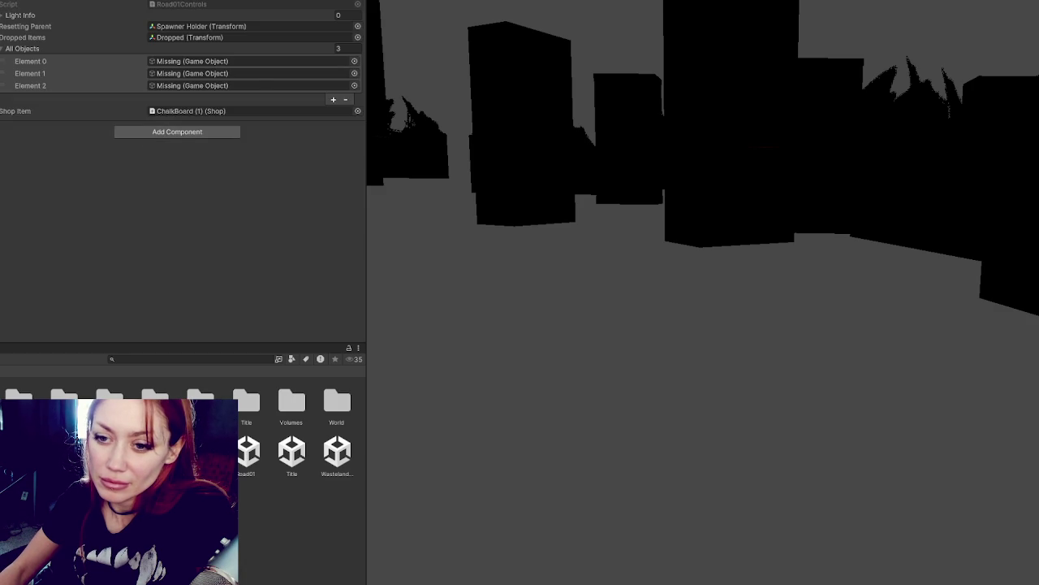
mouse_move(16, 194)
left_mouse_down()
mouse_move(250, 65)
mouse_move(203, 73)
left_mouse_up()
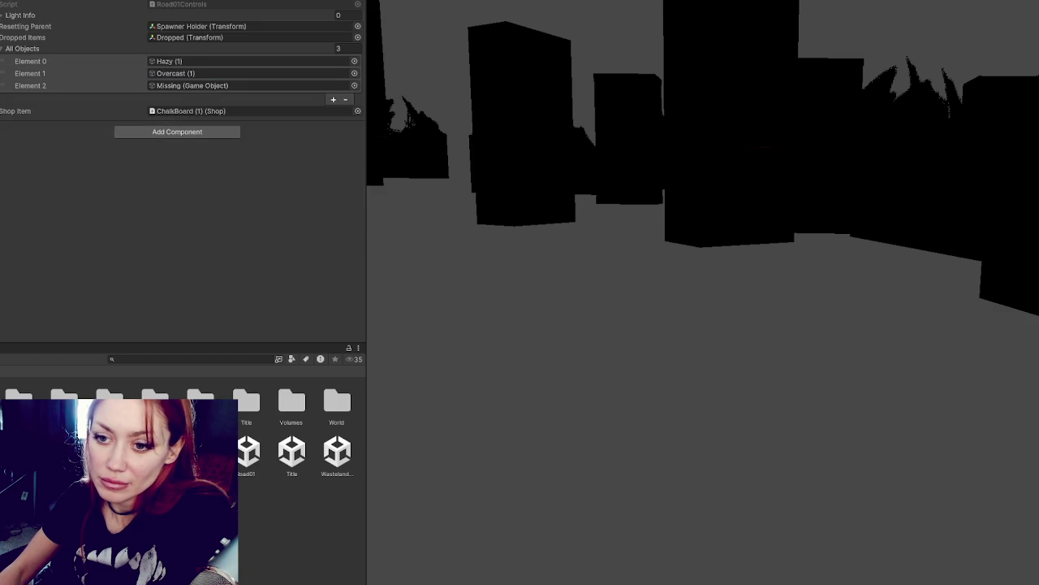
left_click_drag(49, 190, 224, 86)
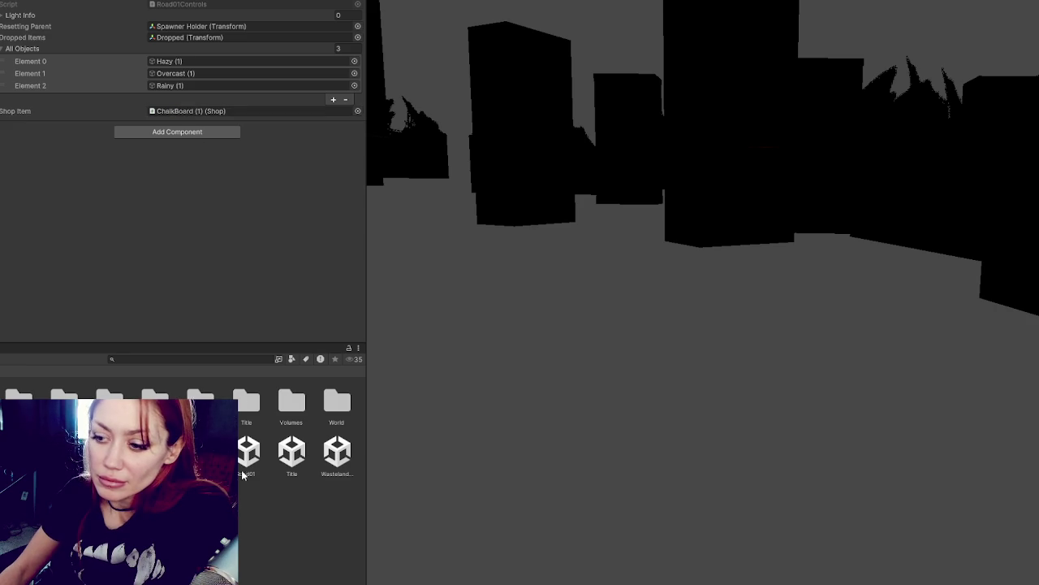
left_click(275, 465)
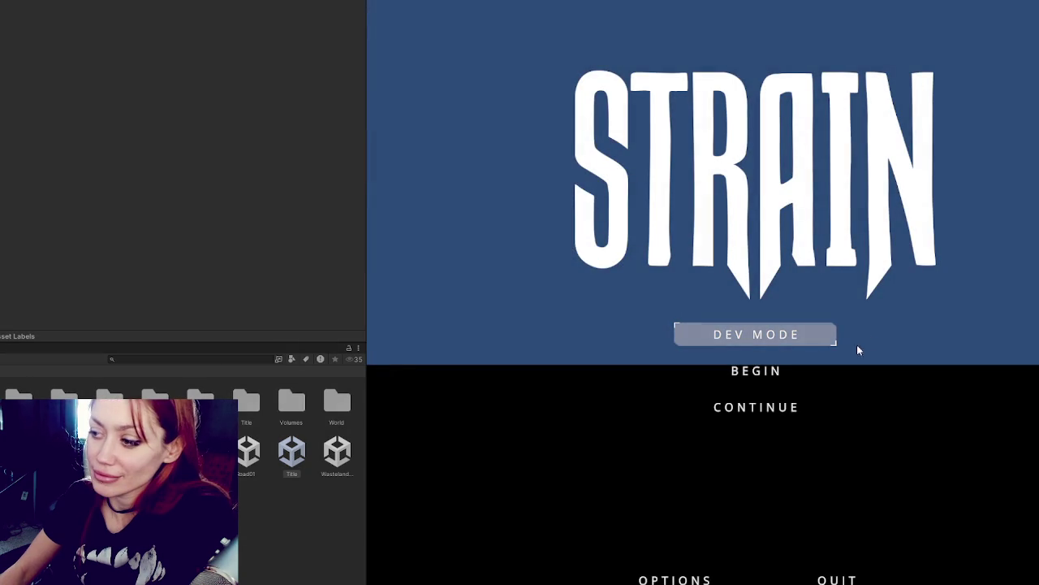
Step: Continue the saved game from the STRAIN title screen
left_click(768, 411)
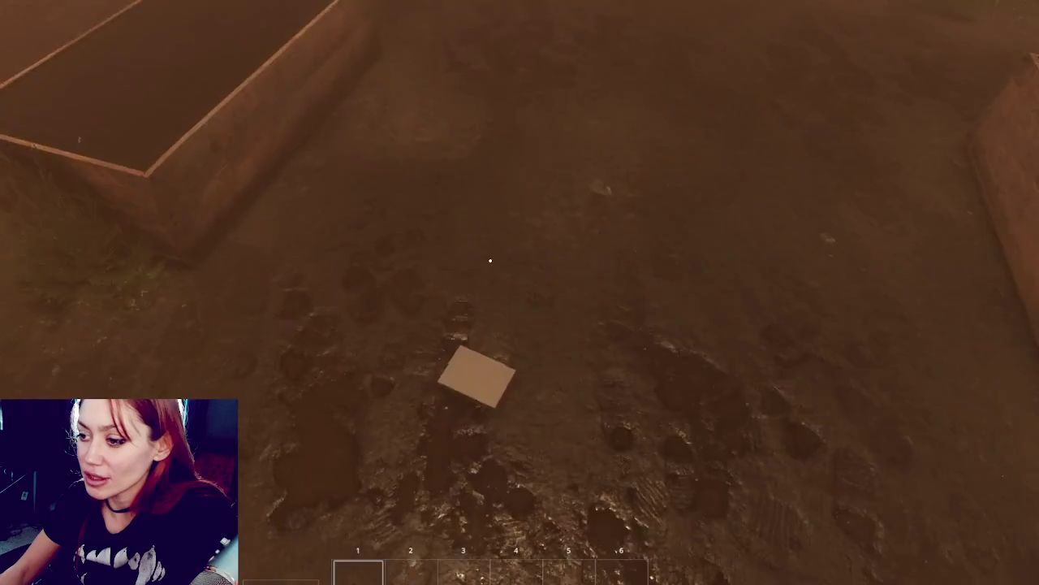
Step: Collect the booklets, tomato sapling, kettle, plant and log, reading the booklets and filling the kettle
key("e")
left_click(490, 261)
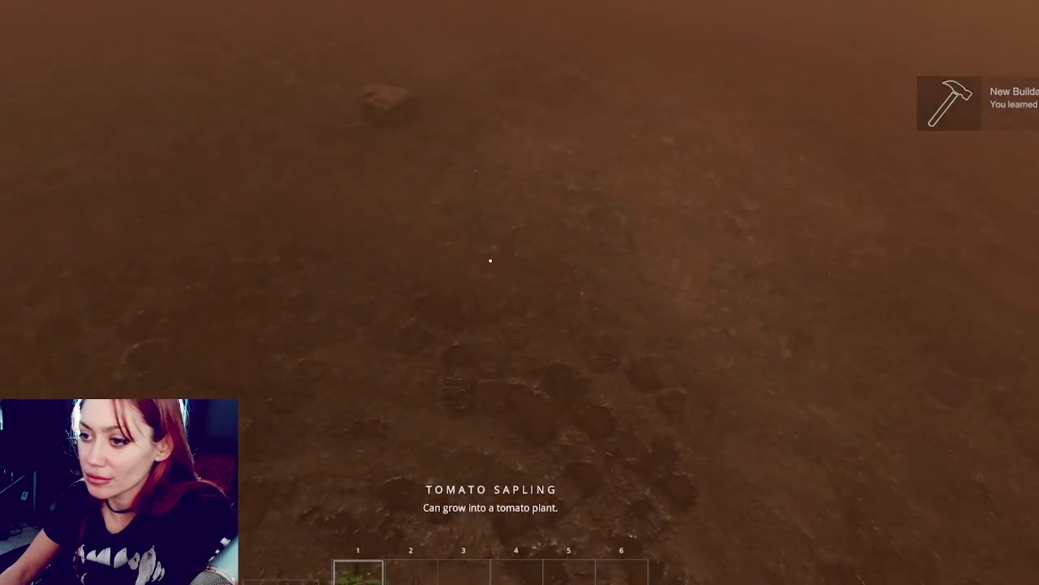
key("e")
key("e")
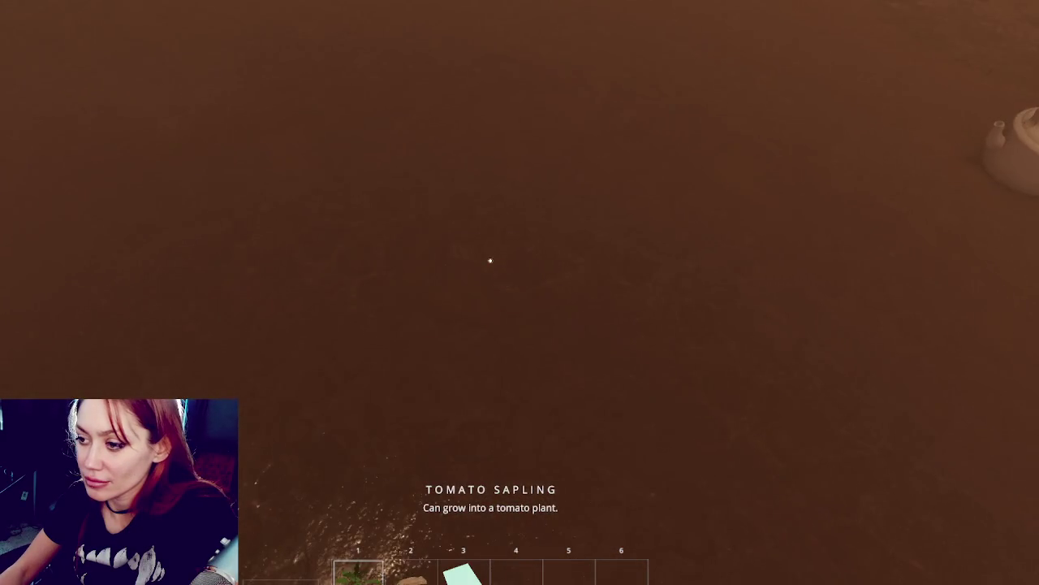
left_click(490, 261)
key("e")
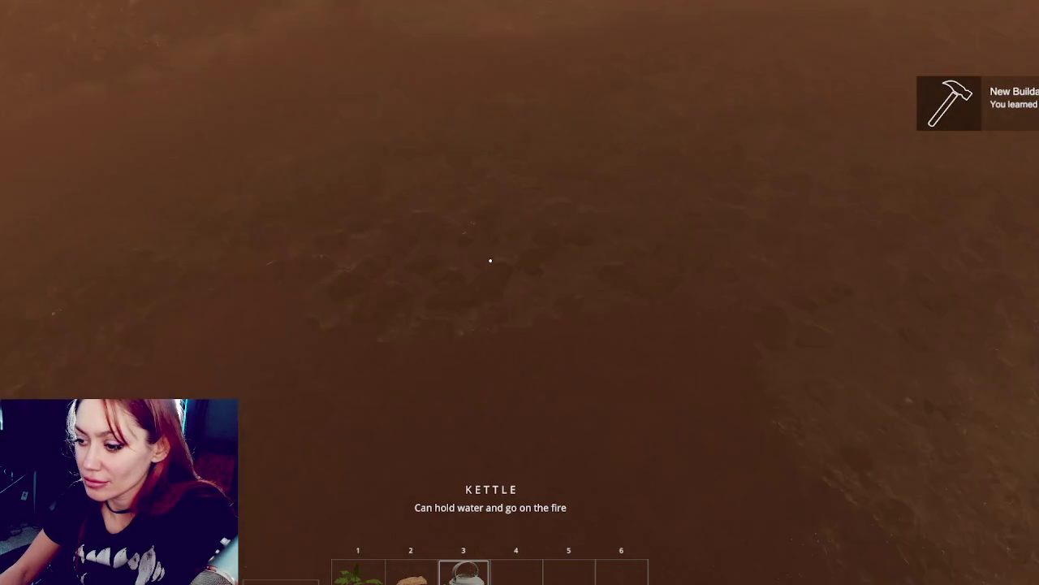
left_click(491, 260)
key("e")
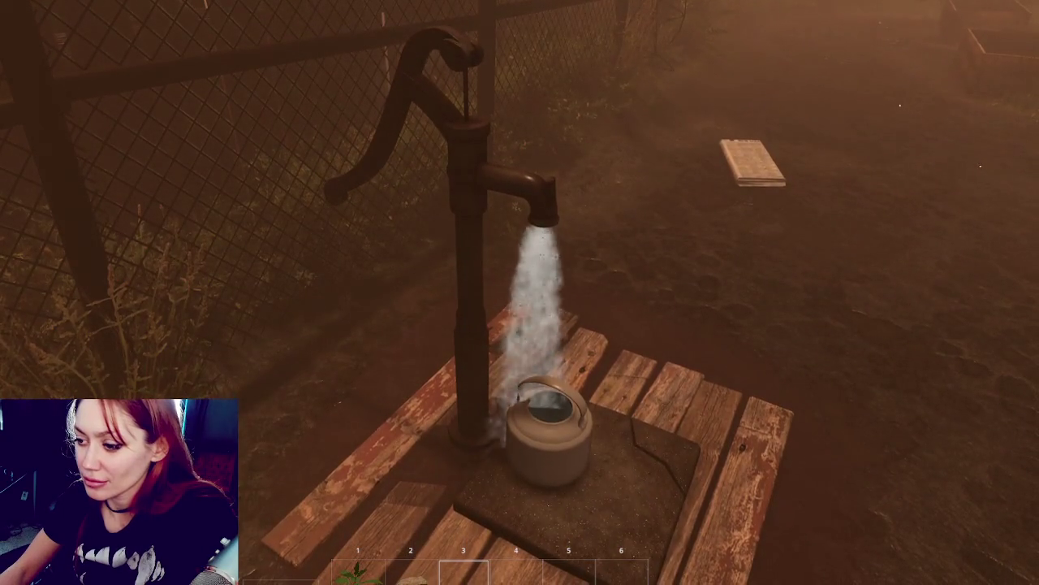
key("e")
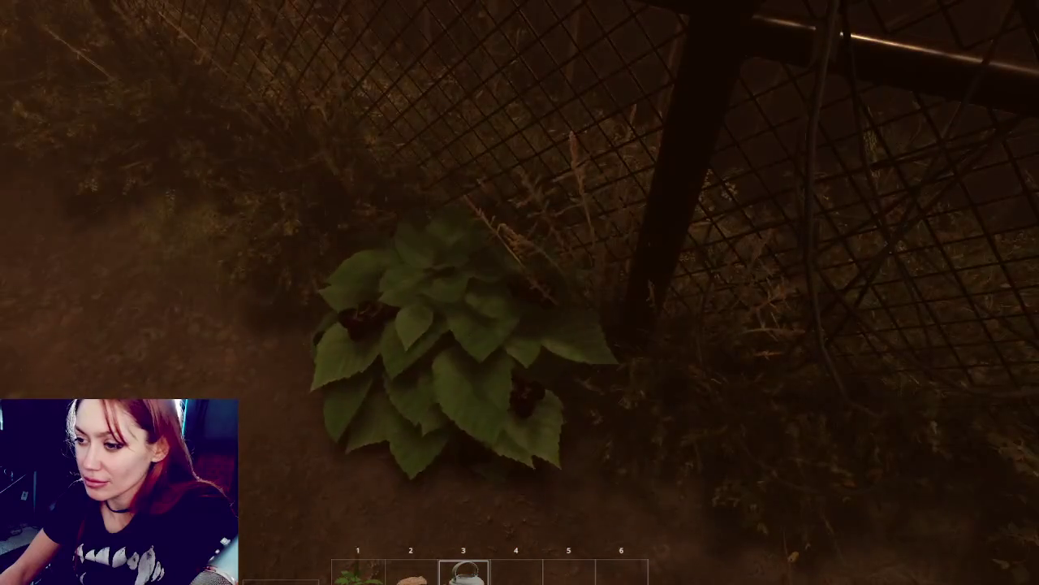
key("e")
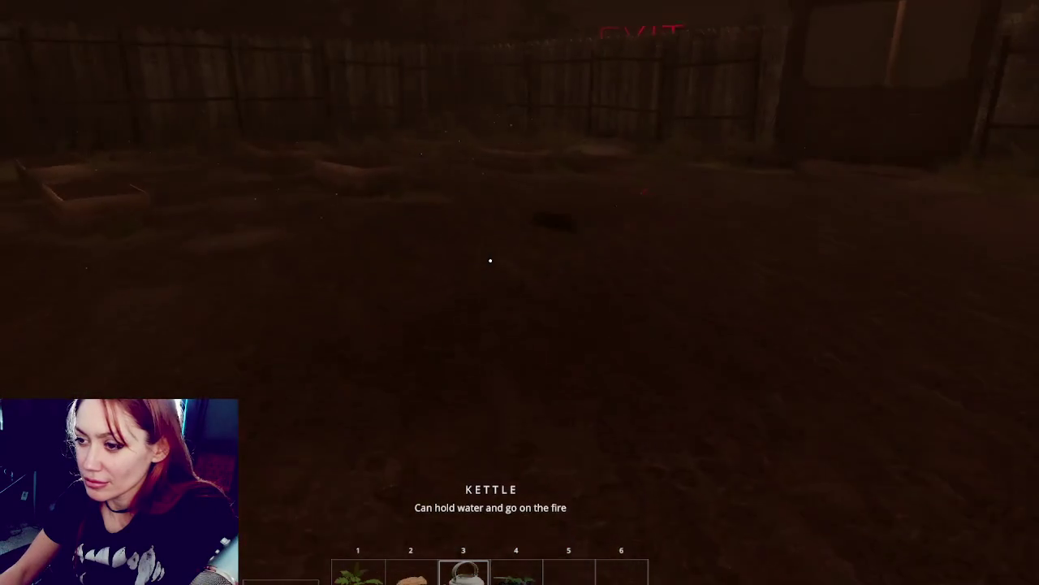
key("e")
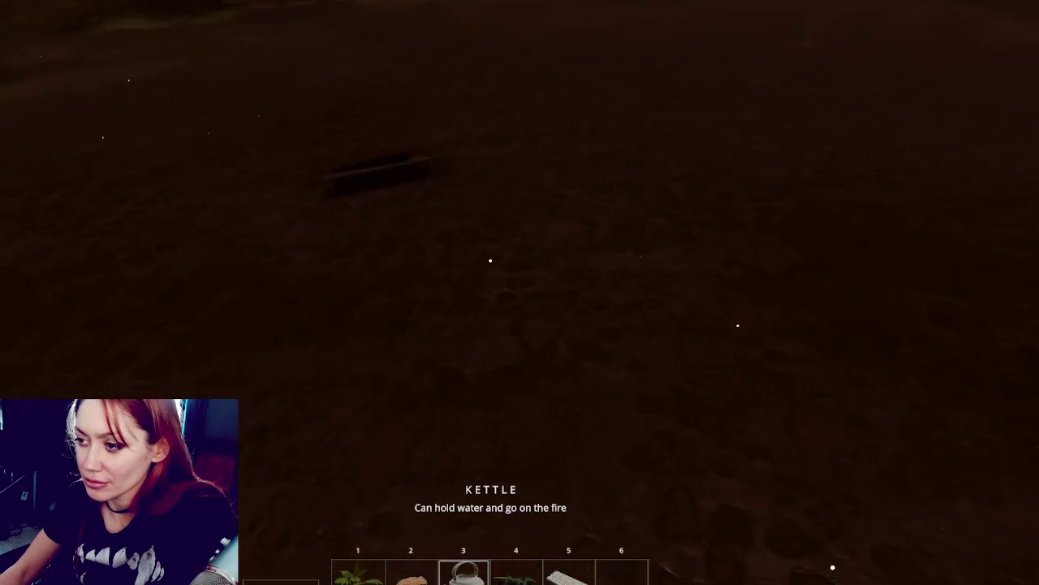
key("e")
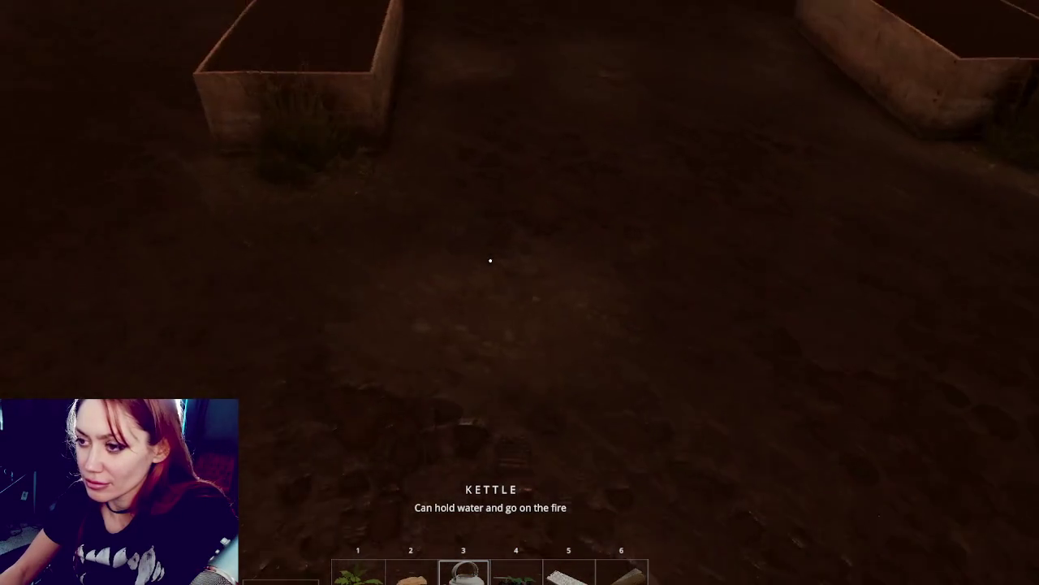
Step: Build a Newspaper Bed, plant the tomato sapling in it and water it
key("Tab")
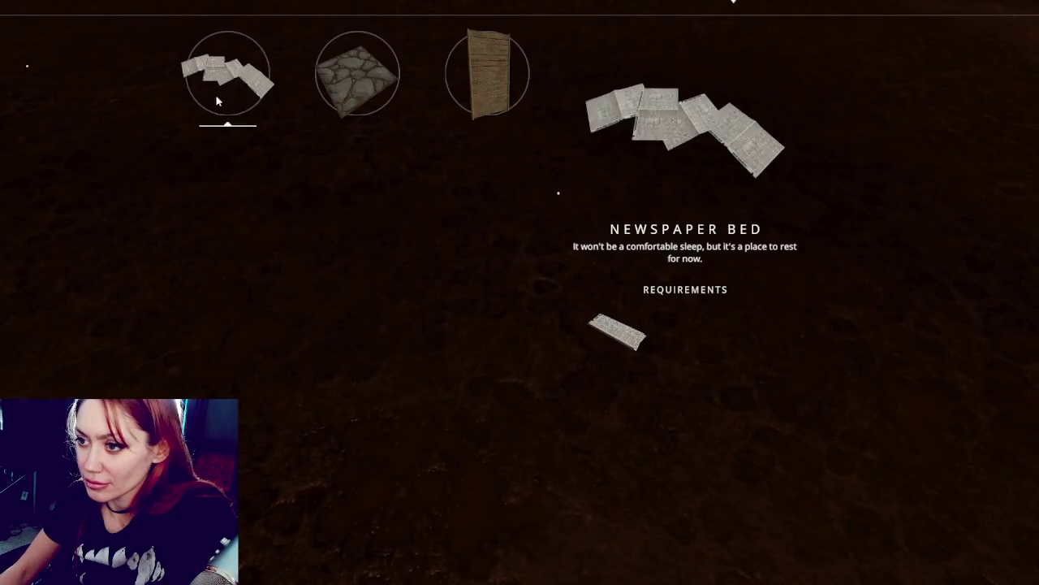
left_click(219, 93)
left_click(491, 260)
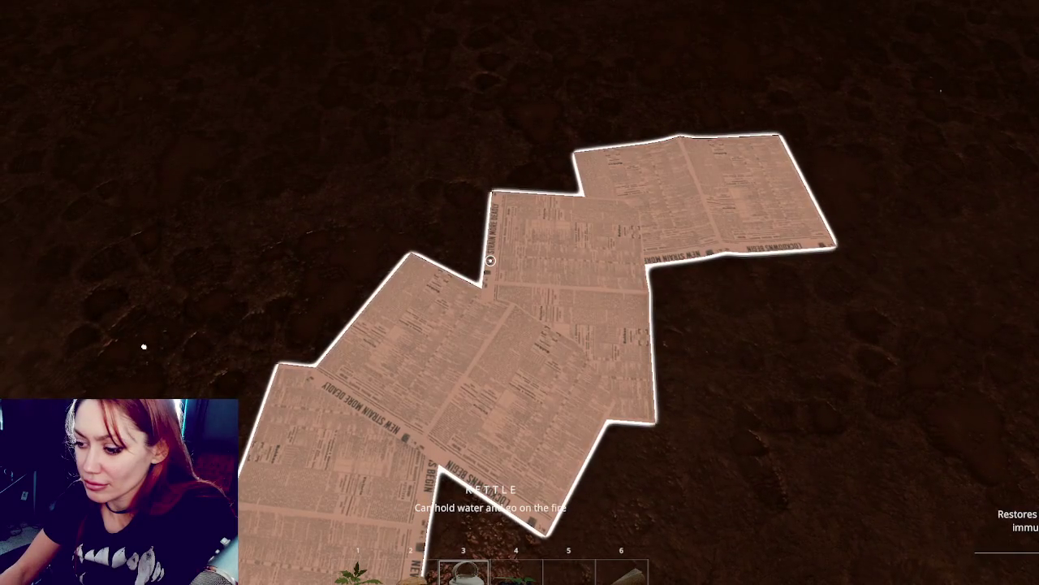
scroll(490, 259, "down", 1)
scroll(490, 260, "up", 3)
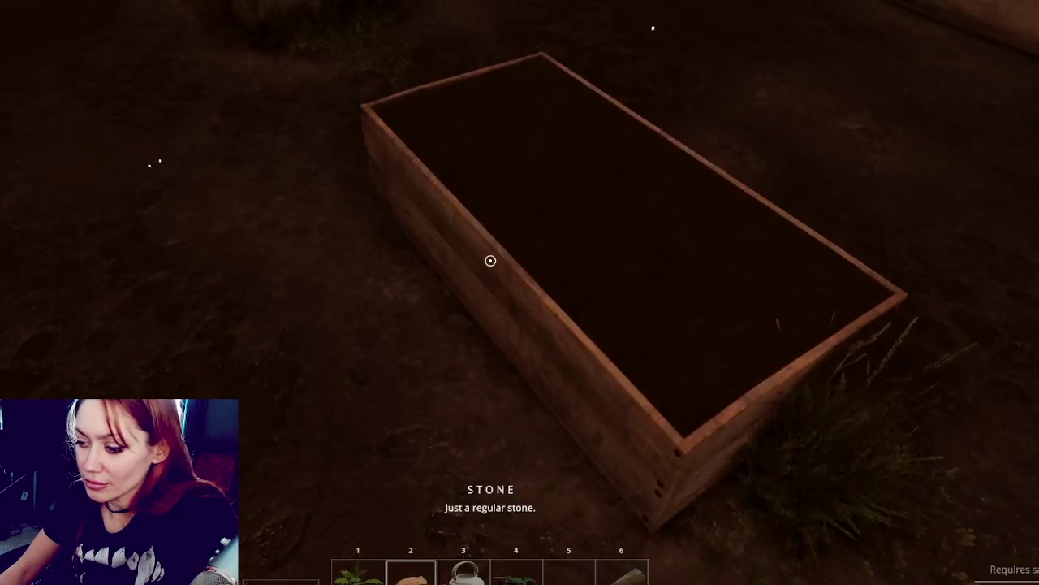
left_click(491, 260)
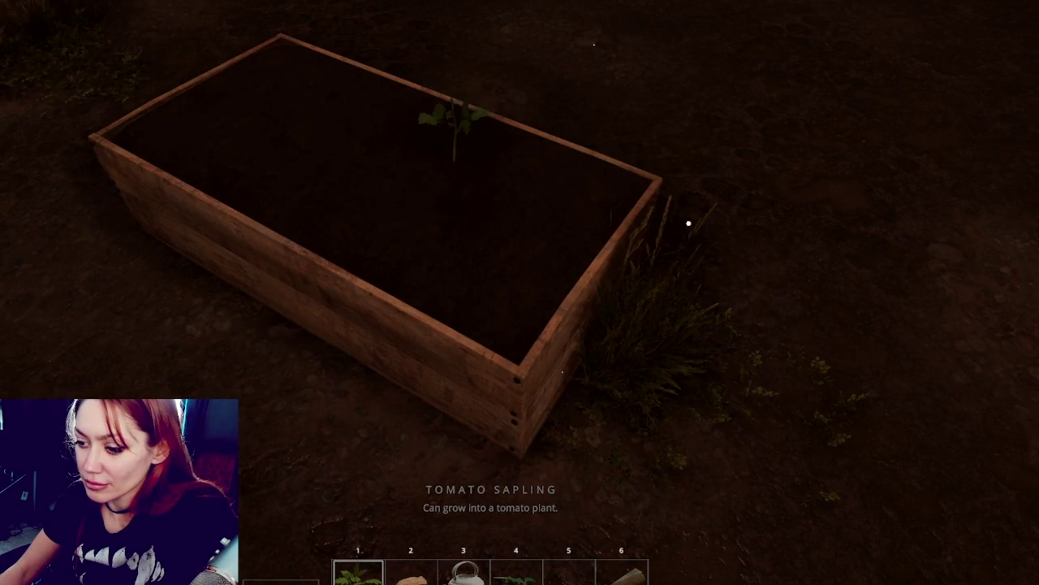
scroll(490, 260, "down", 2)
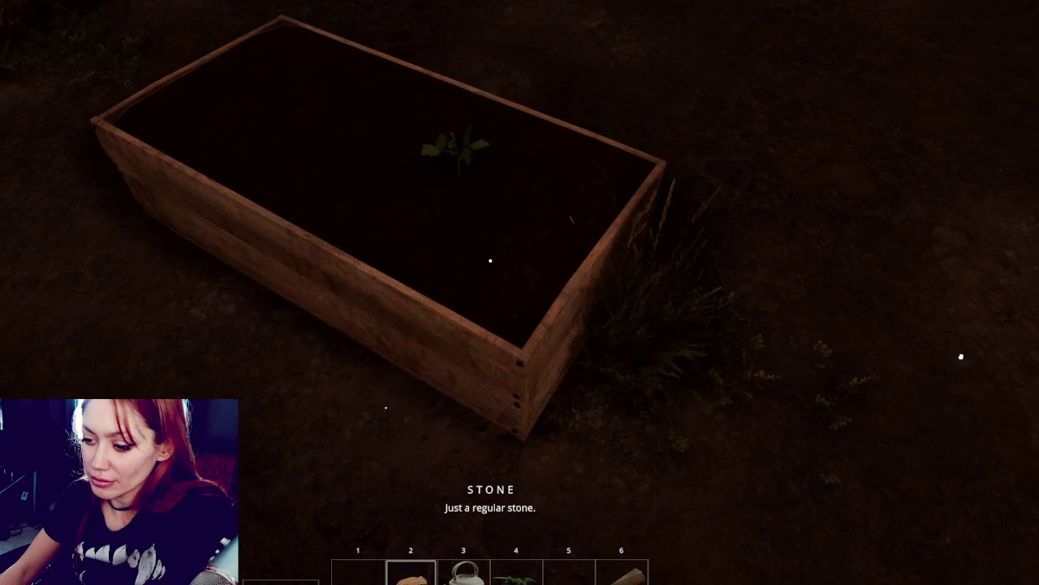
left_click(490, 260)
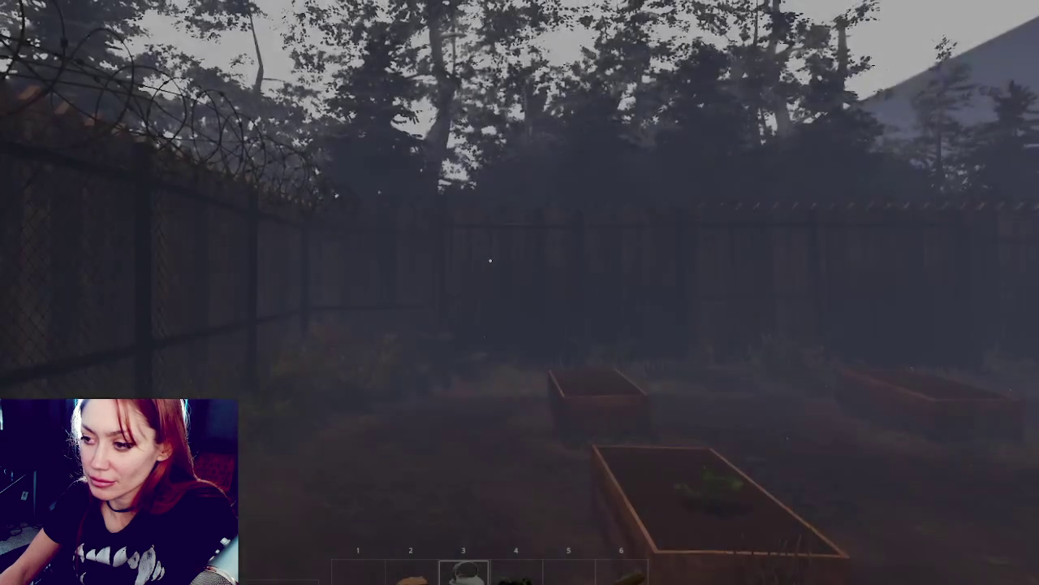
Step: Walk through the wooden gate, down the steps and across the tiled patio toward the bushes
key("w")
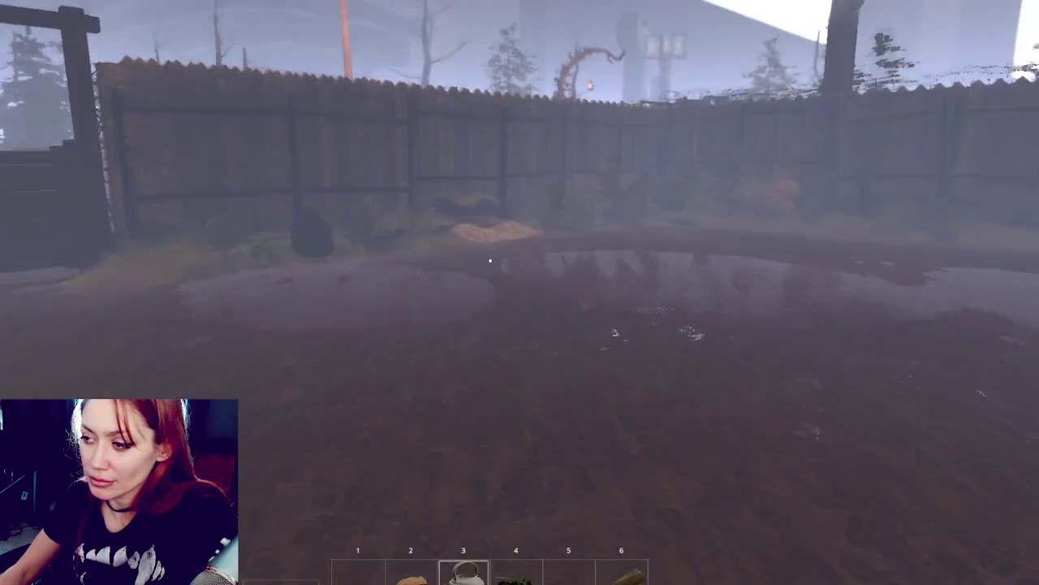
key("w")
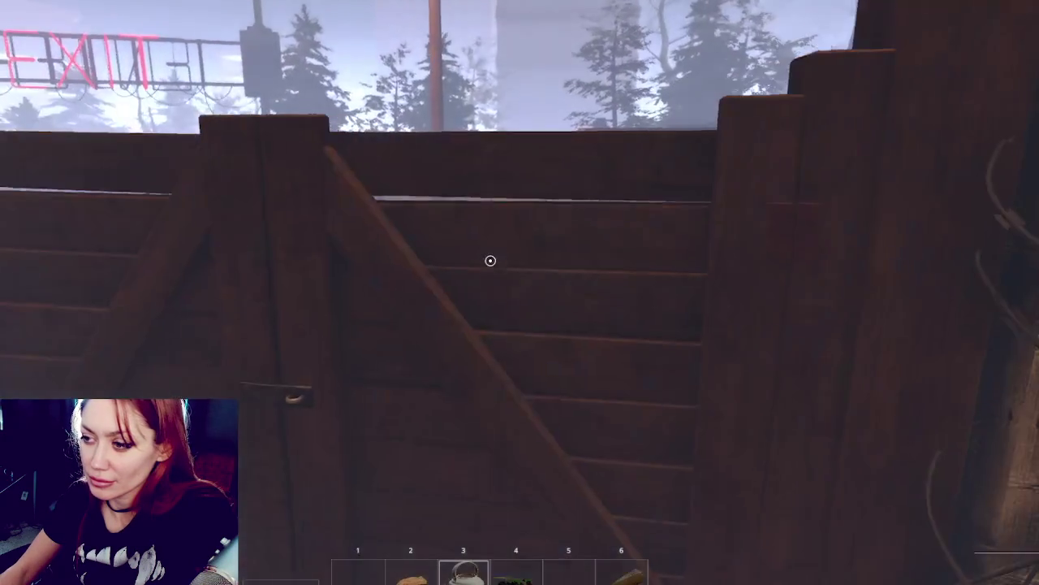
key("e")
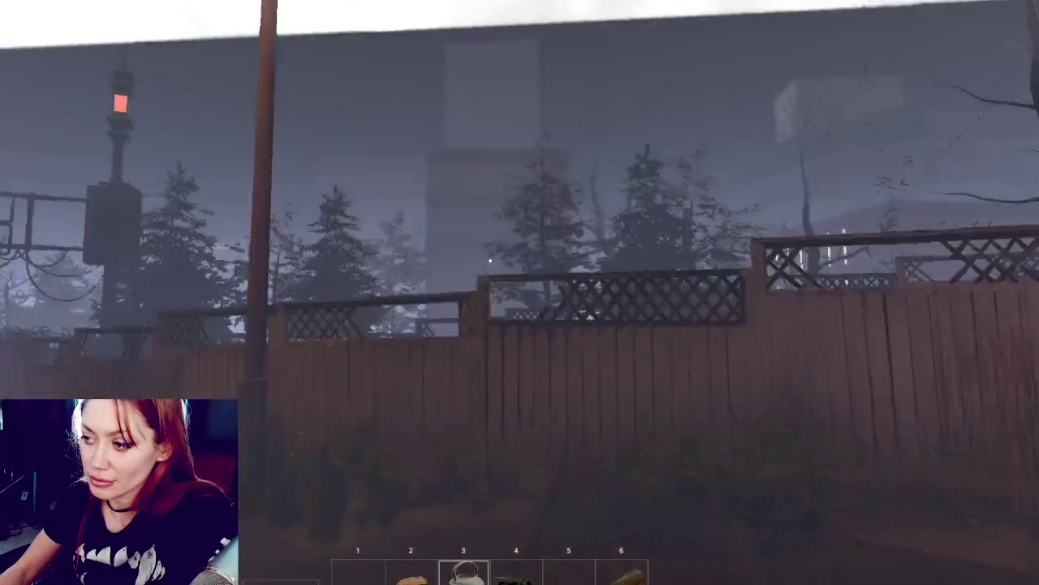
key("w")
key("w")
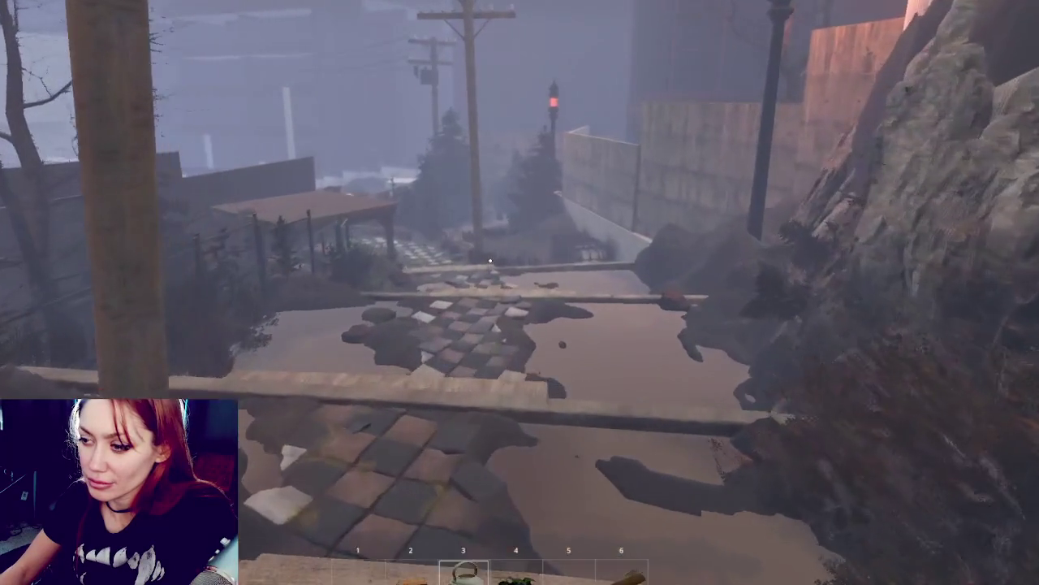
key("w")
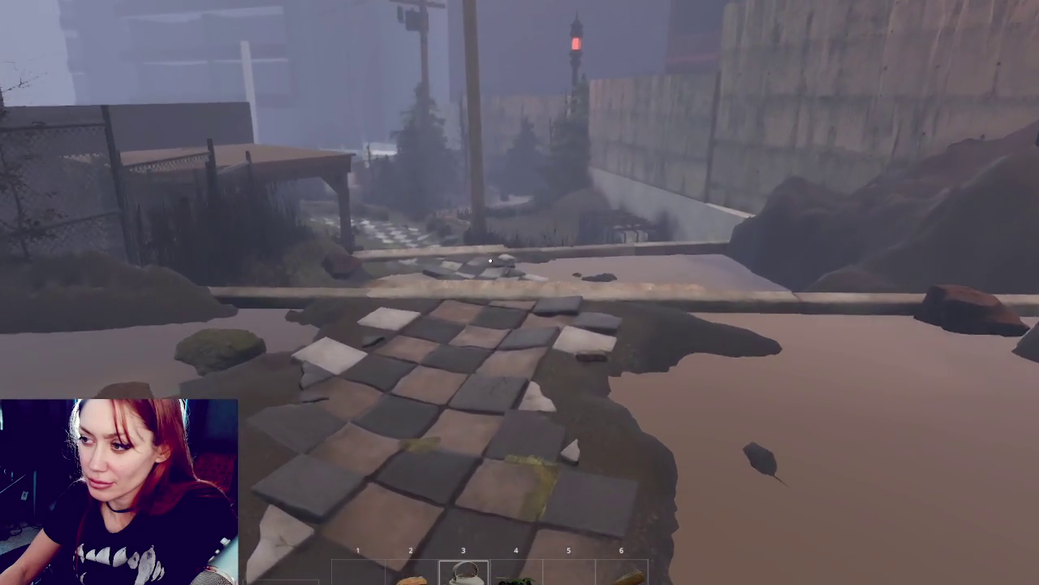
key("w")
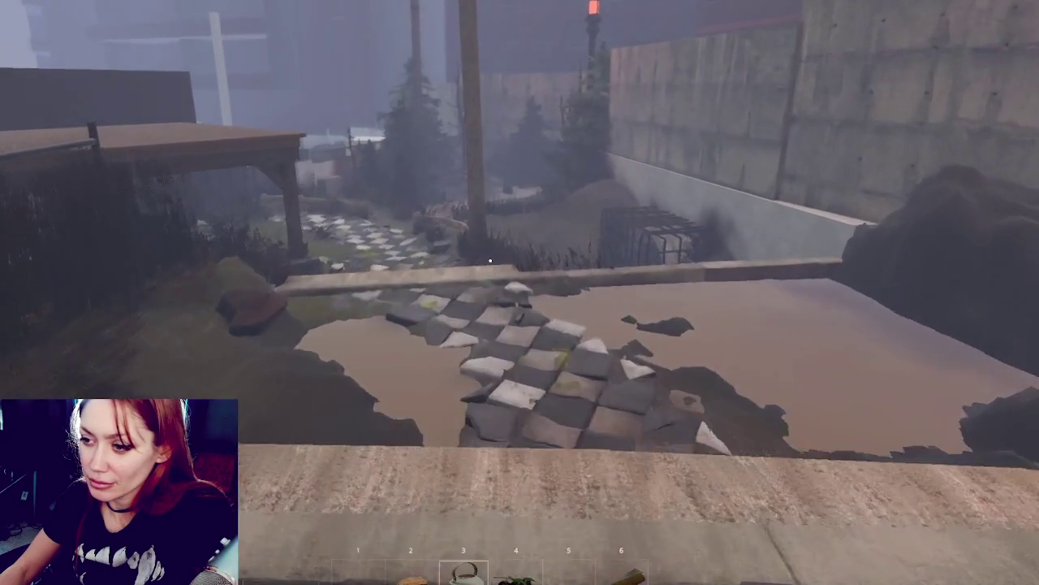
key("w")
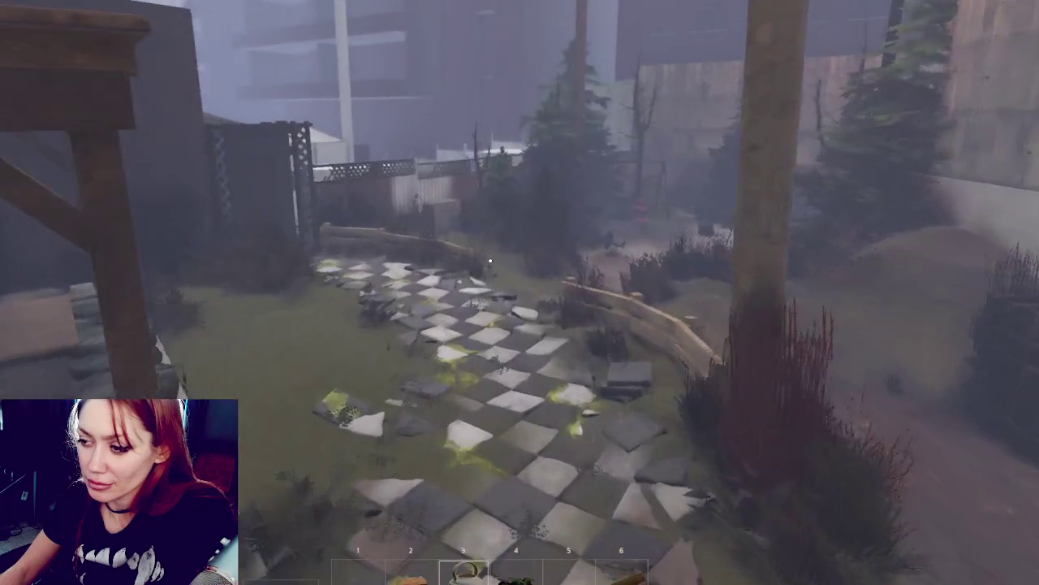
key("w")
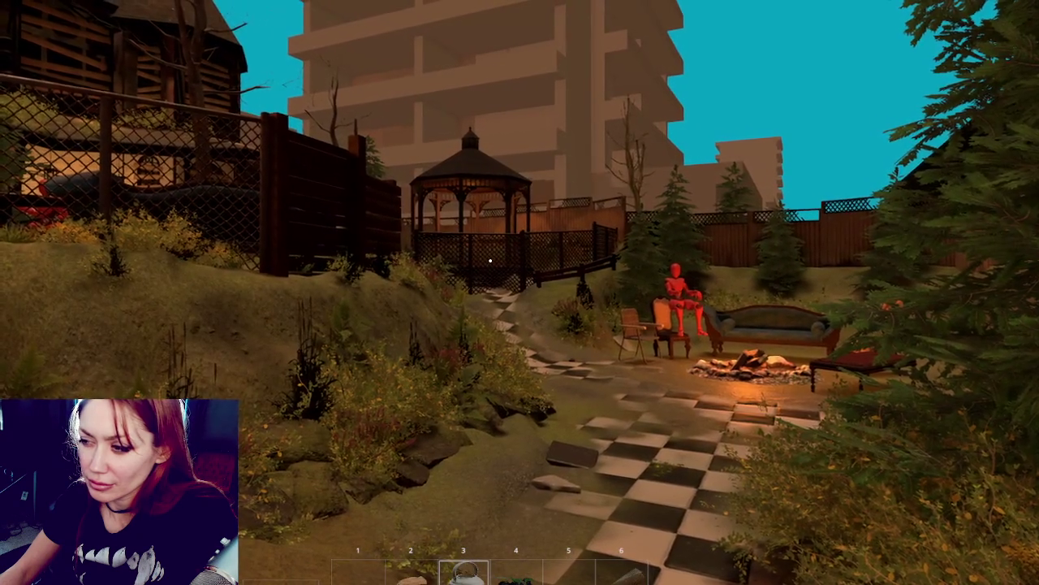
Step: Walk along the checkered path past the gazebo up to the couch and seated mannequins
key("w")
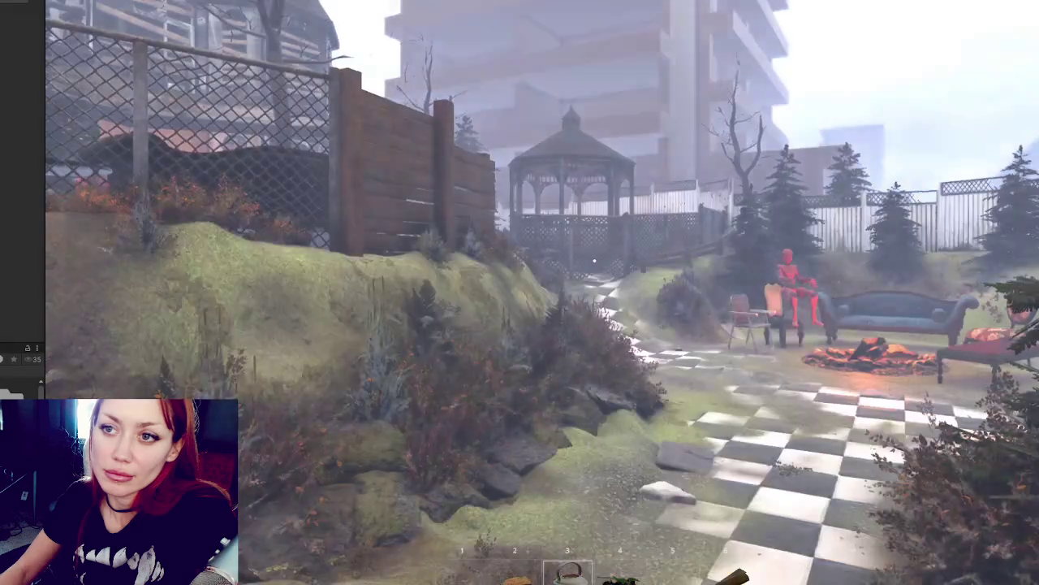
key("w")
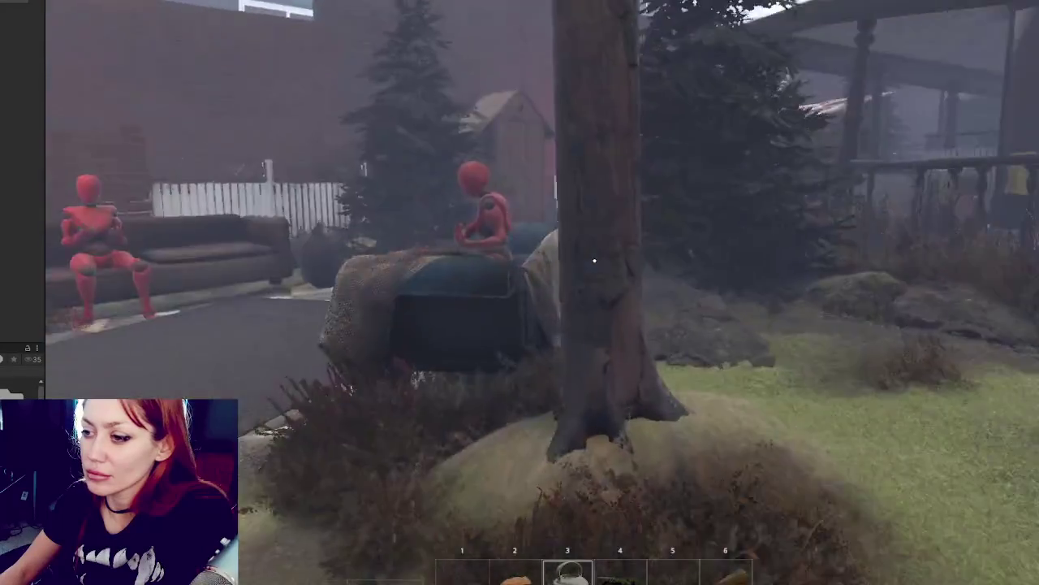
key("w")
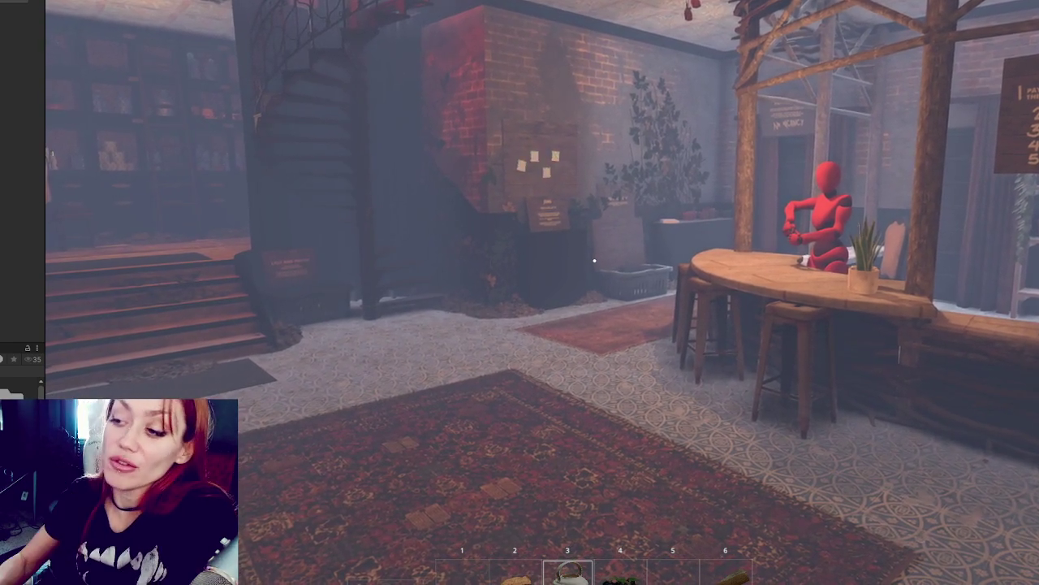
Step: Walk through the carpeted room, open the apothecary door, enter and face the stairs
key("w")
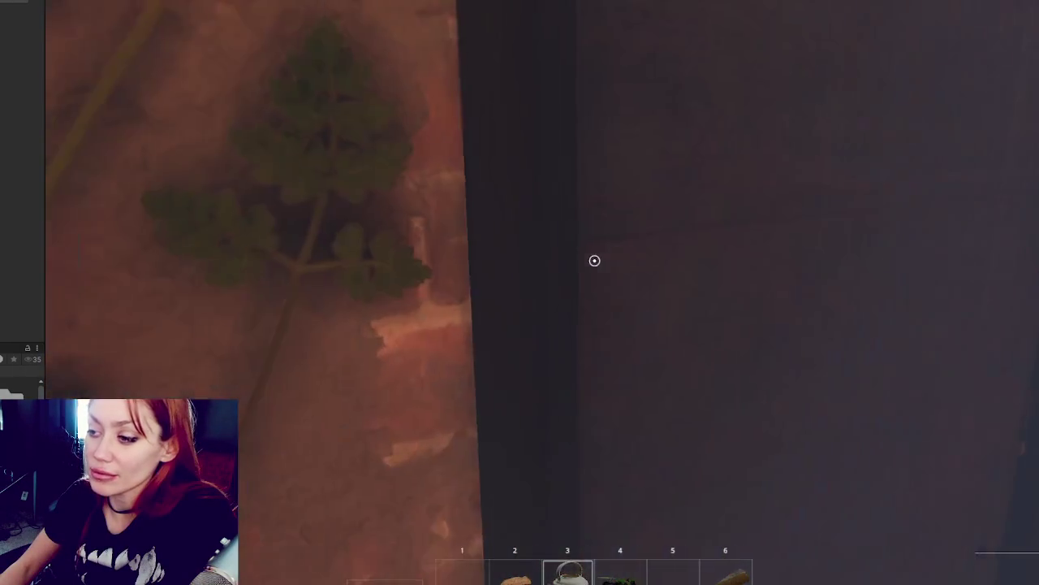
key("w")
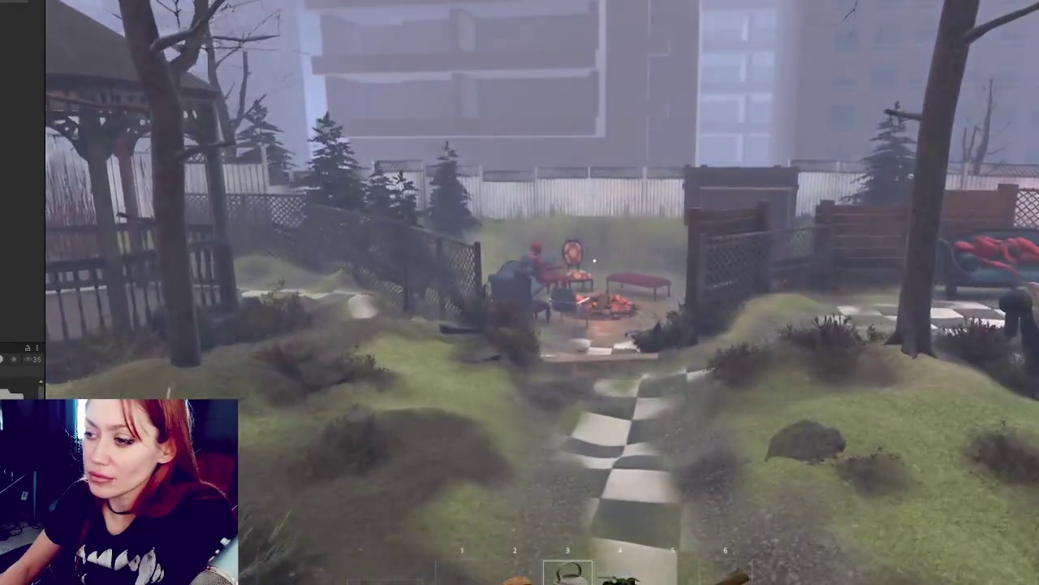
key("w")
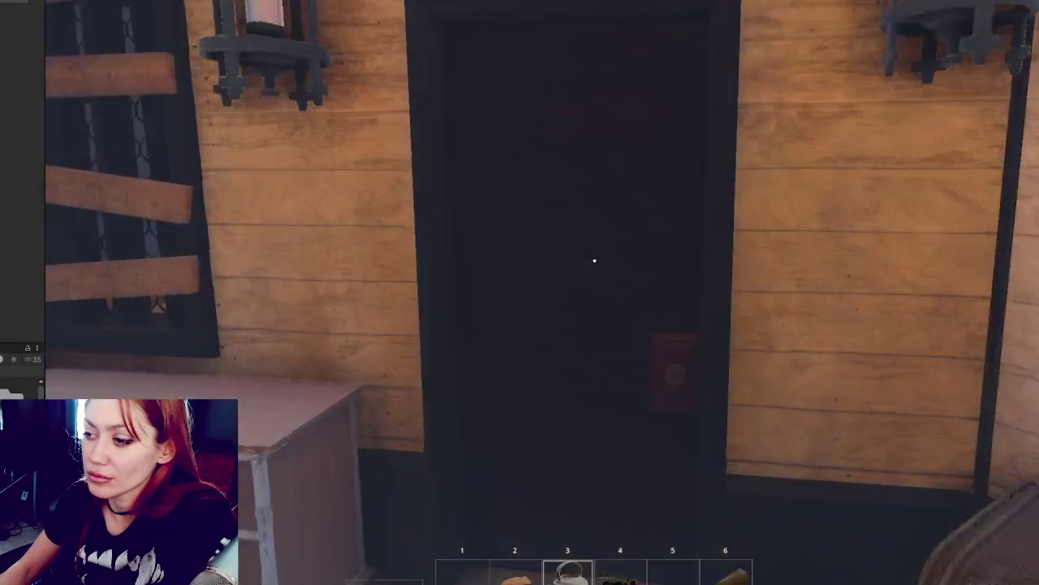
left_click(594, 261)
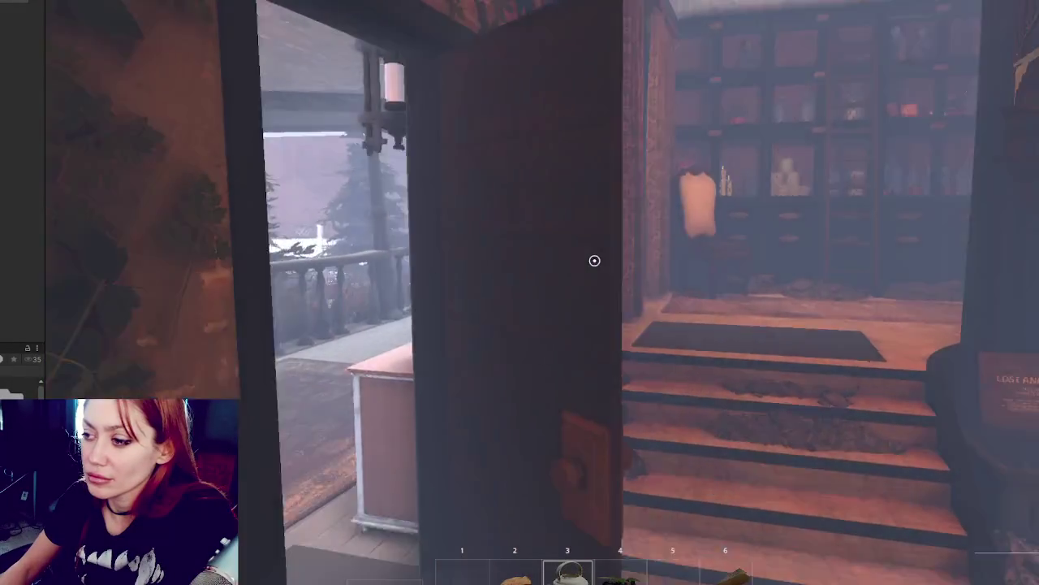
key("w")
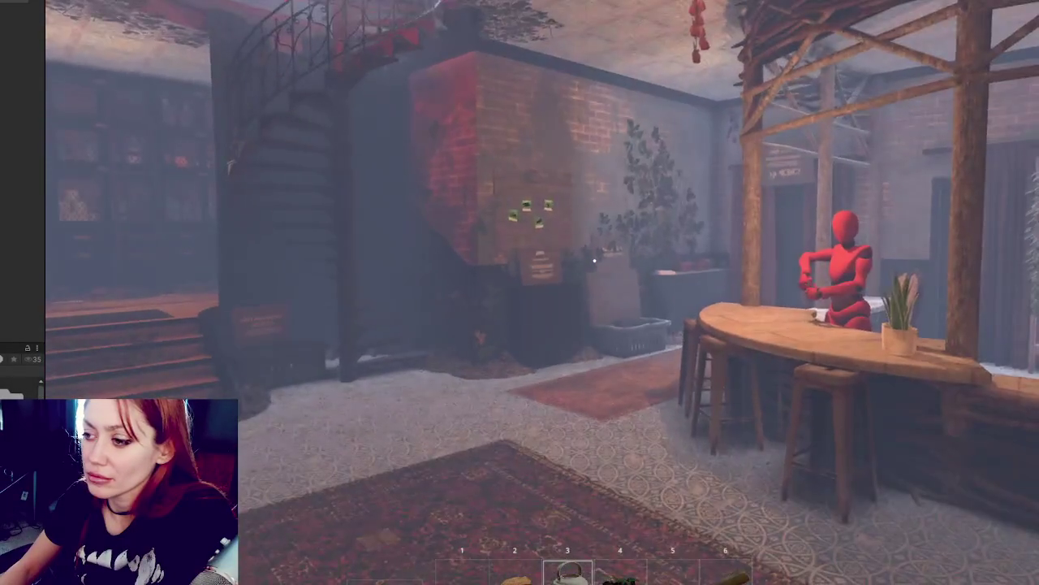
key("s")
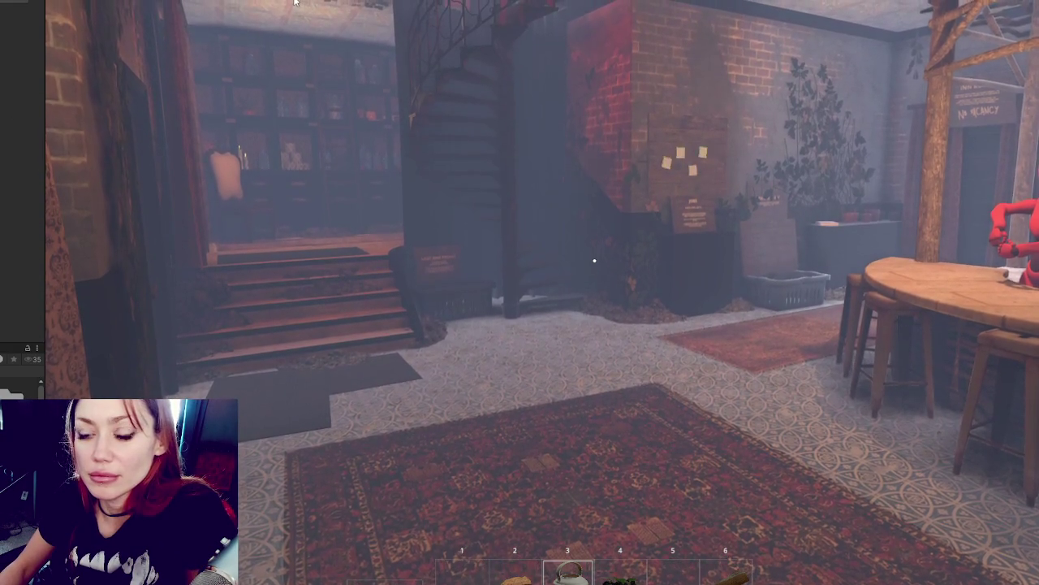
Step: Free the mouse from the game, step further into the shop and return control
key("Tab")
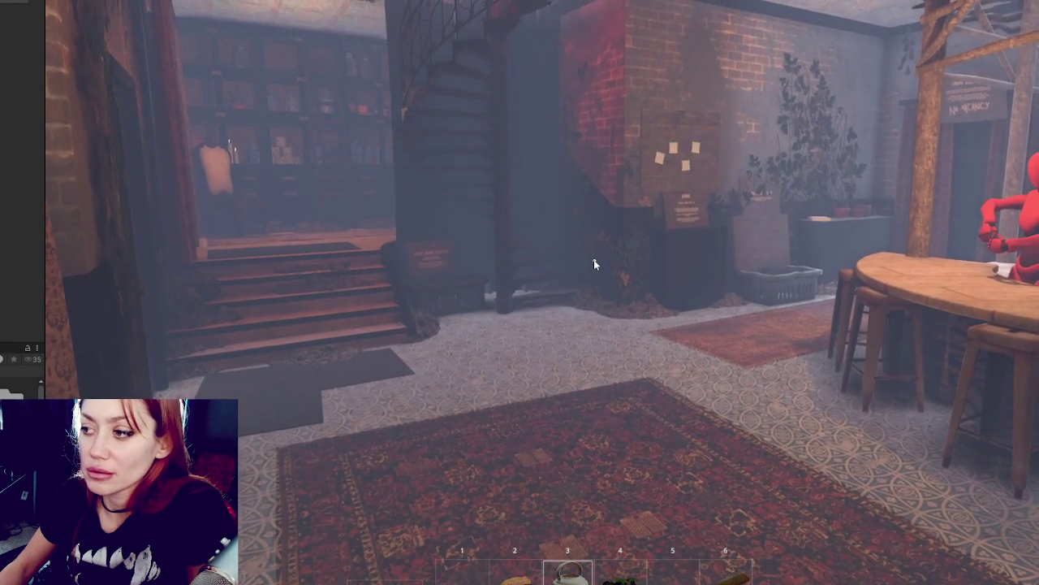
key("w")
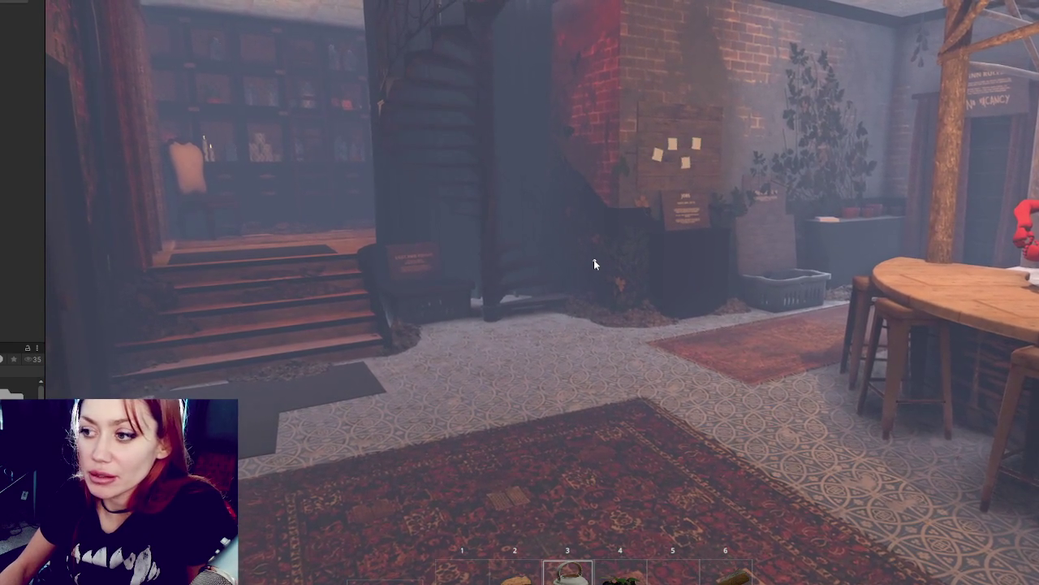
left_click(594, 259)
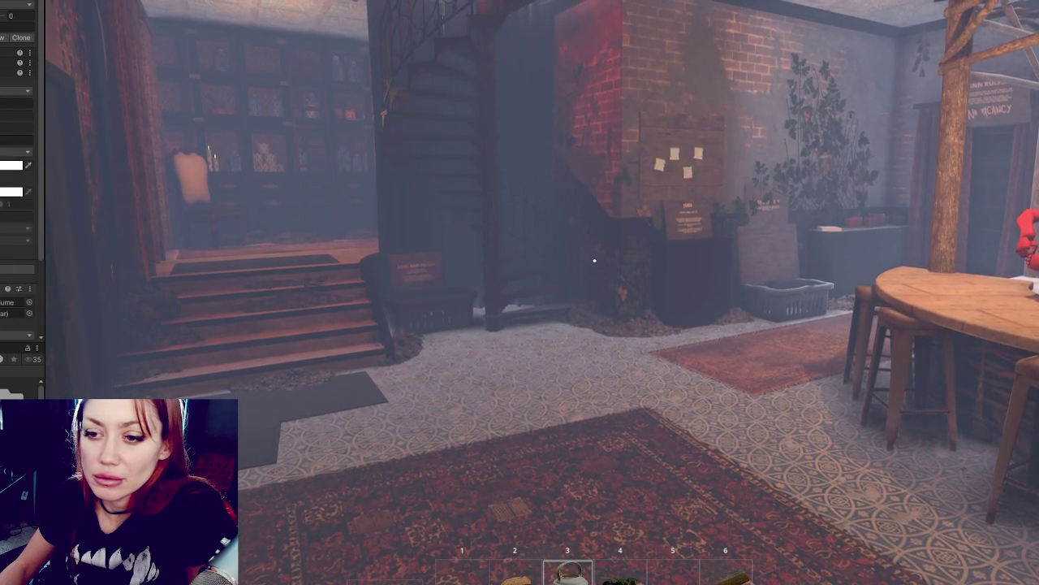
Step: Switch the apothecary fog volume to a different option and step forward to view the interior
left_click(8, 241)
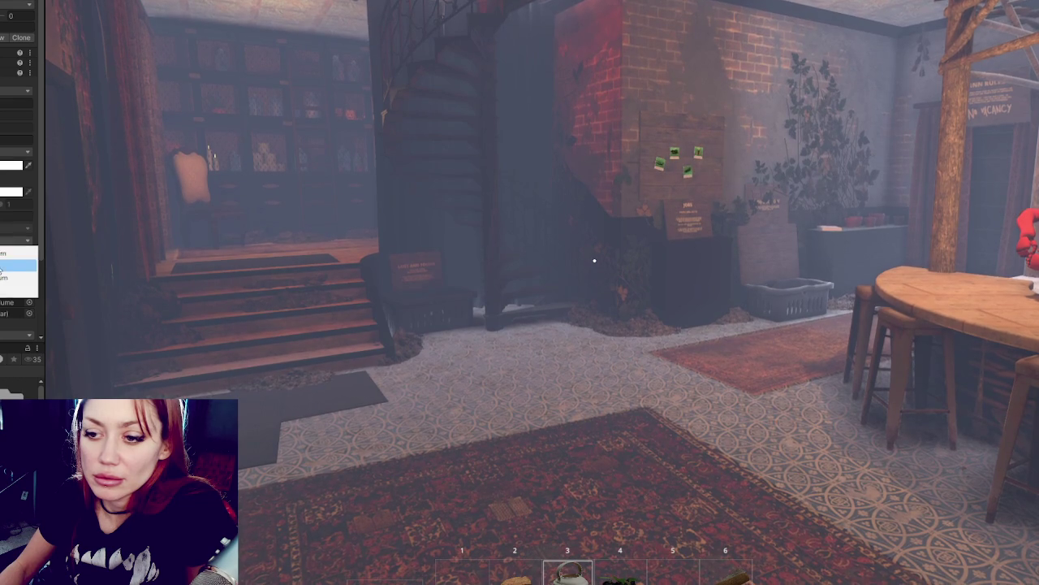
left_click(4, 265)
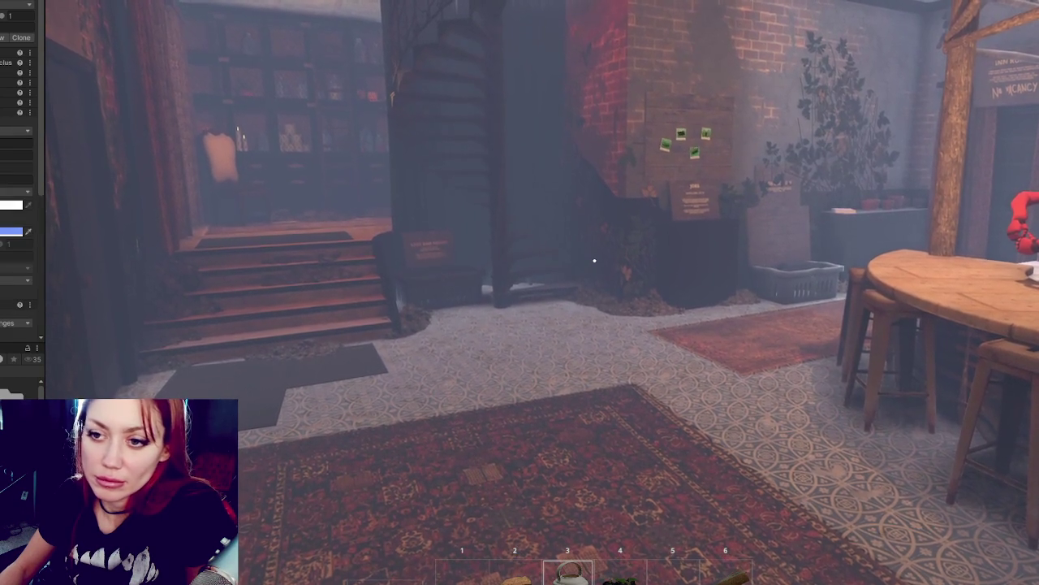
key("w")
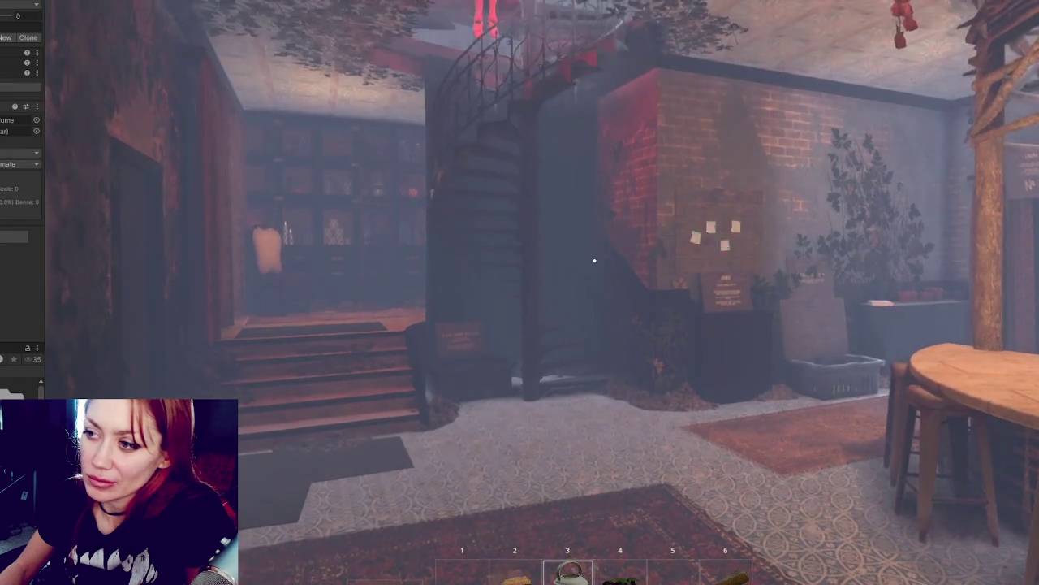
Step: Walk out of the apothecary past the fire pit to the wooden map sign
key("w")
key("w")
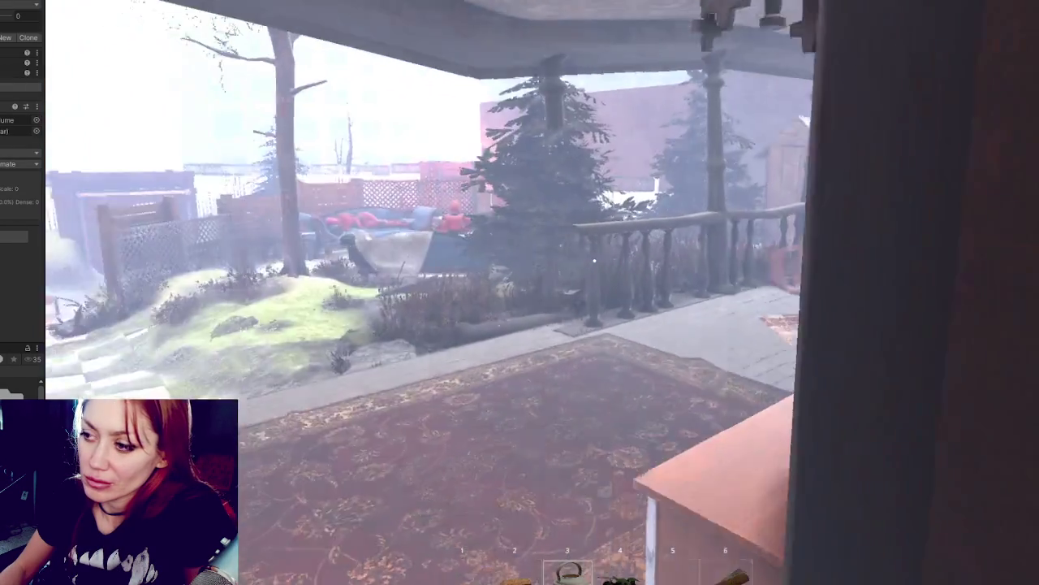
key("w")
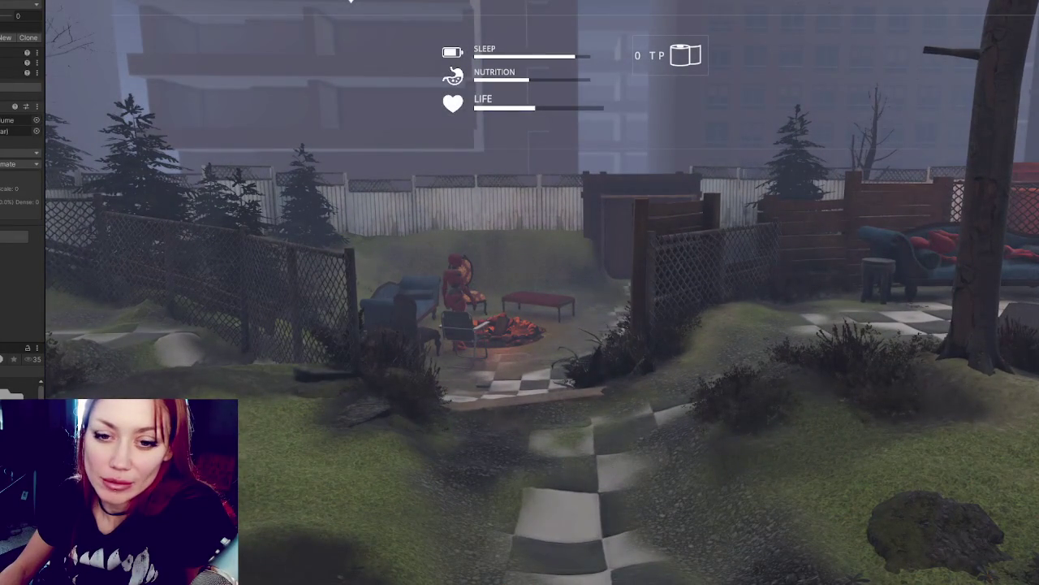
key("Tab")
key("w")
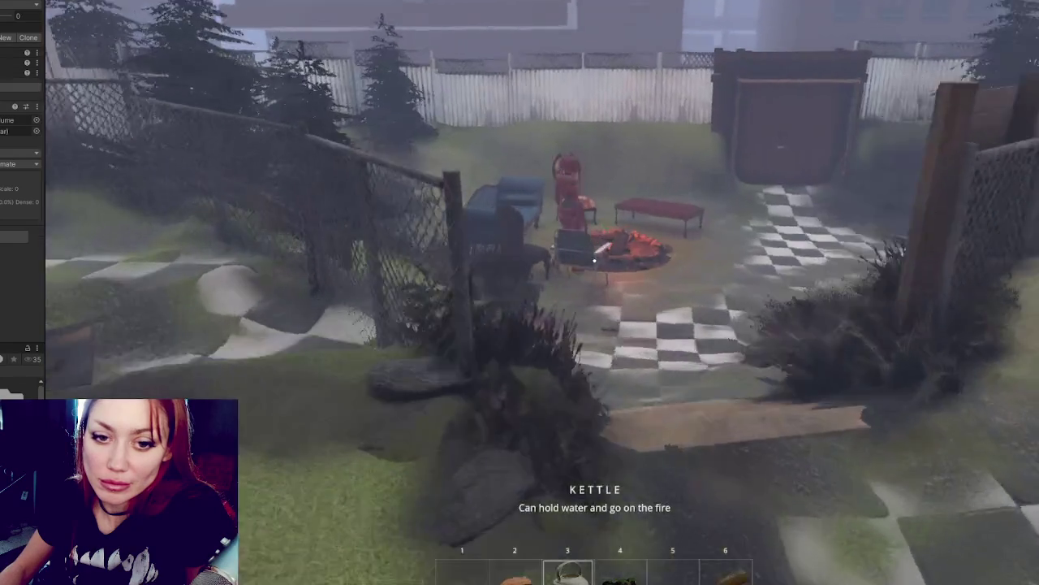
key("w")
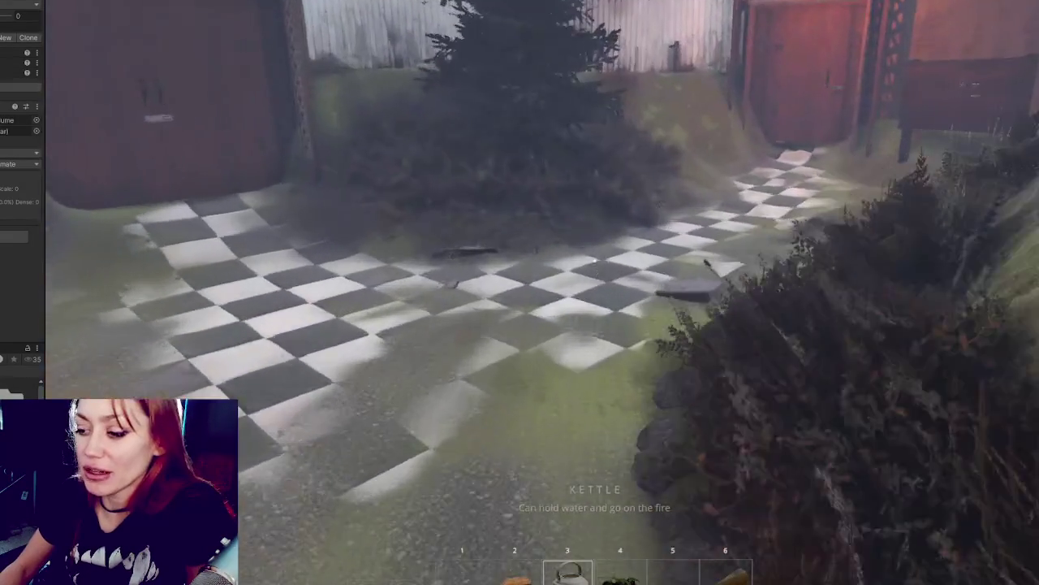
key("w")
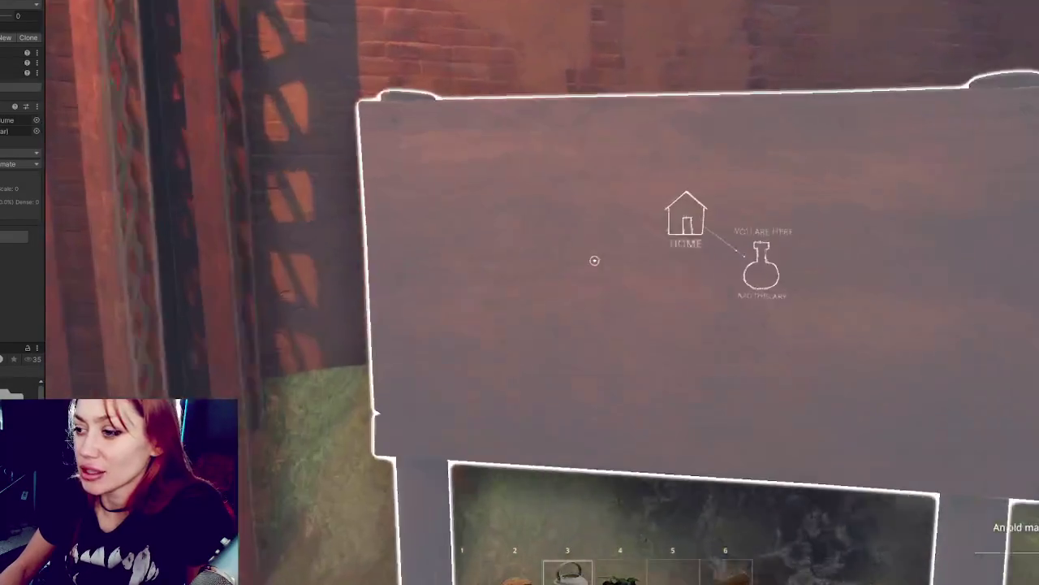
Step: Fast-travel to HOME via the sign's map, then walk down the alley and open the gate
left_click(595, 260)
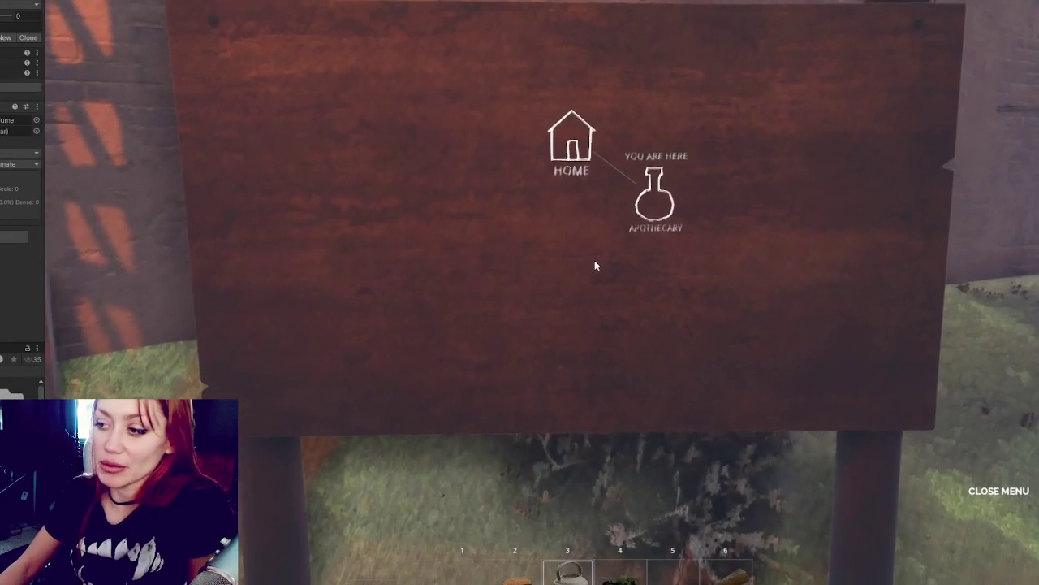
left_click(586, 157)
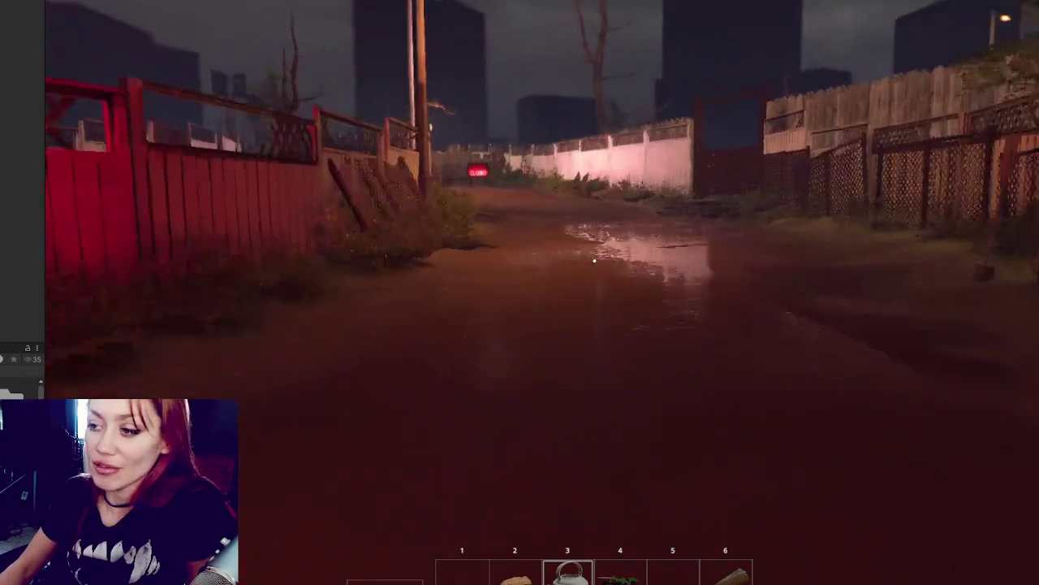
key("w")
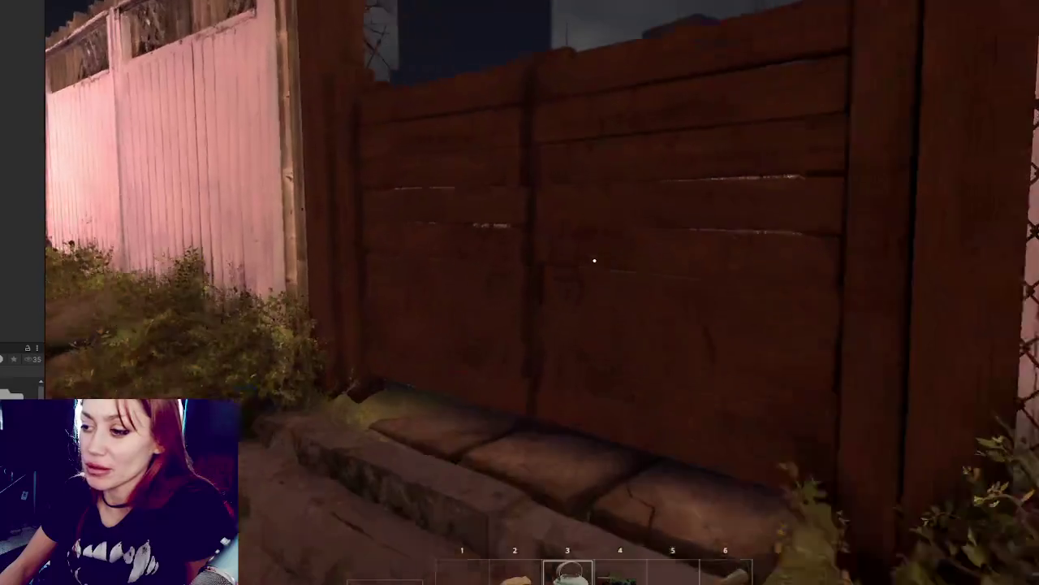
left_click(594, 261)
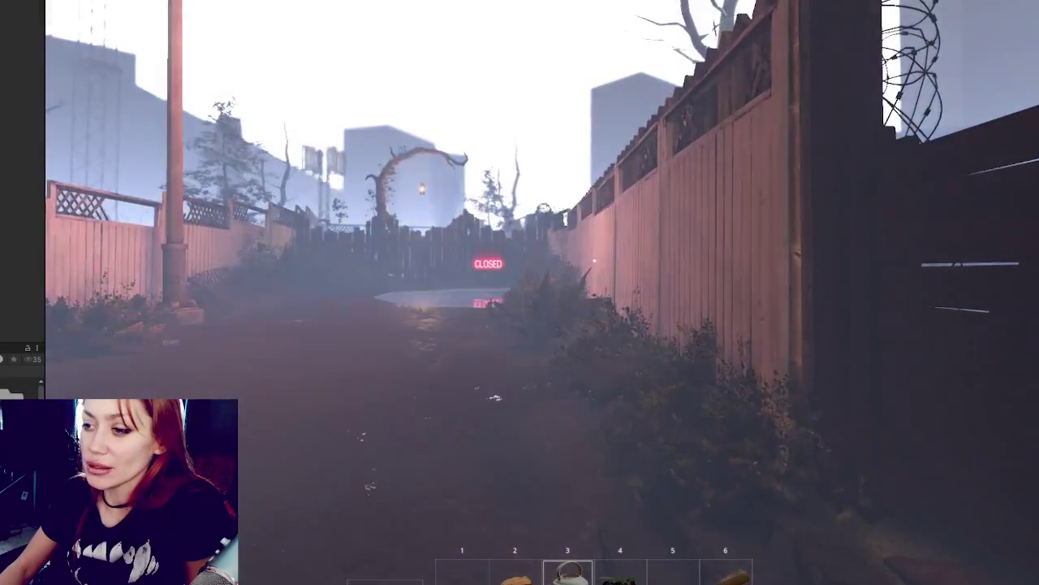